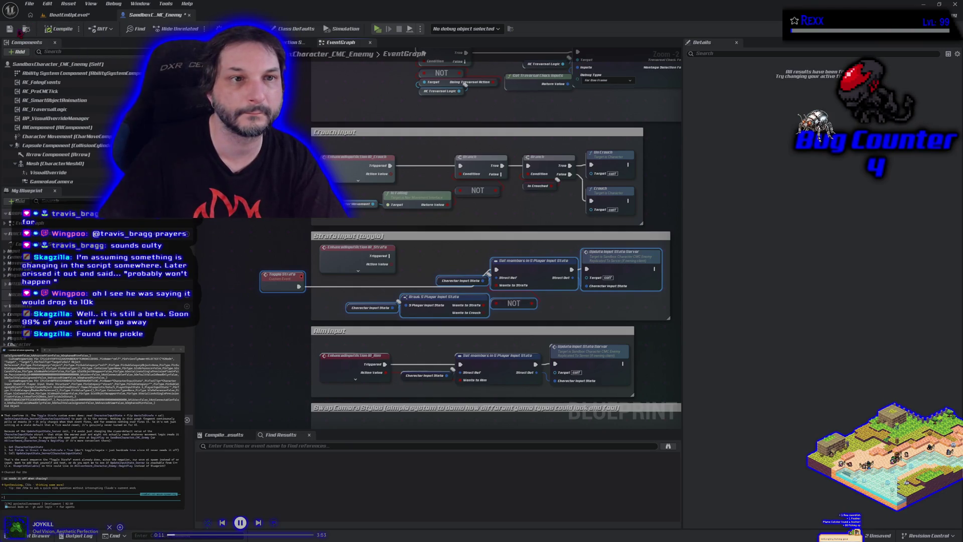
- Save All, then open ASG_BT from Plugins > ASG_AISystem Content > AI, panning toward the Combat branch
click(29, 4)
click(50, 53)
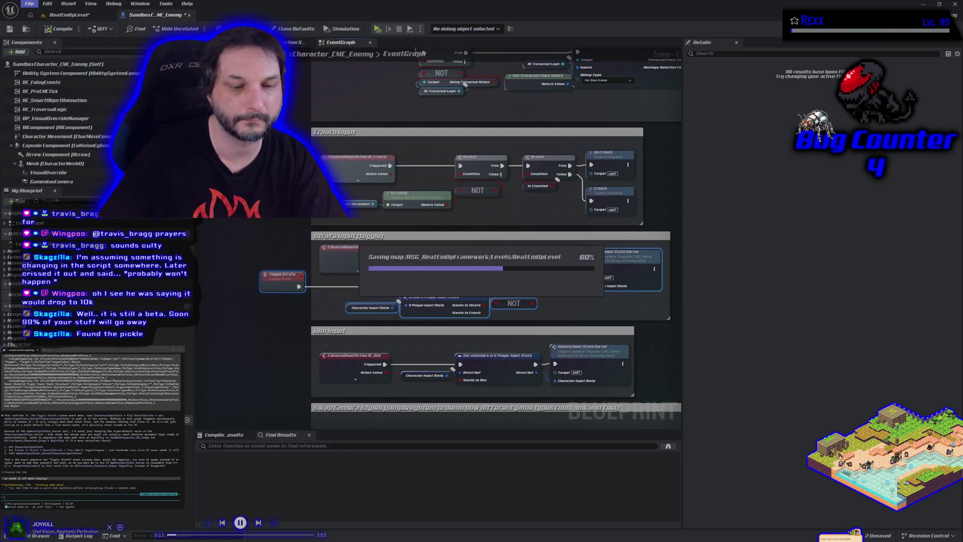
click(38, 535)
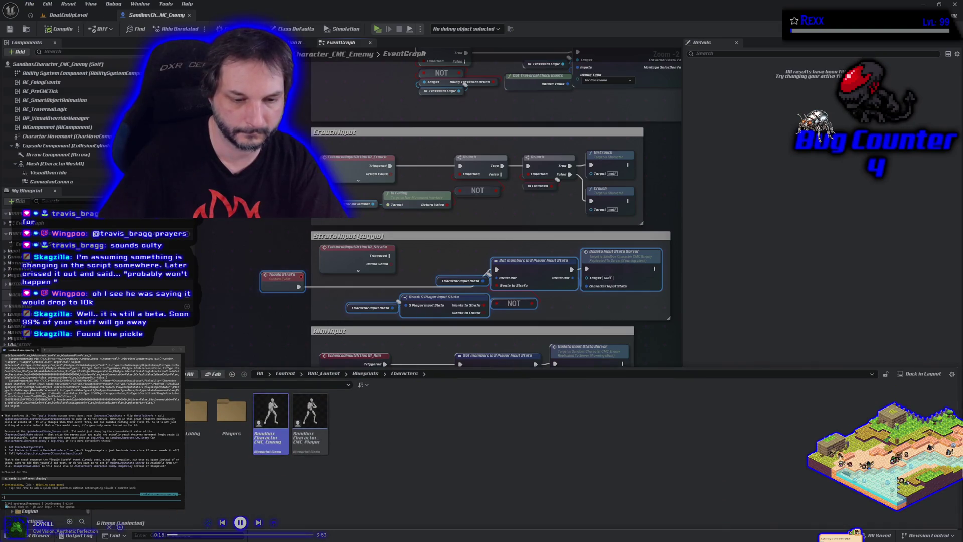
click(28, 502)
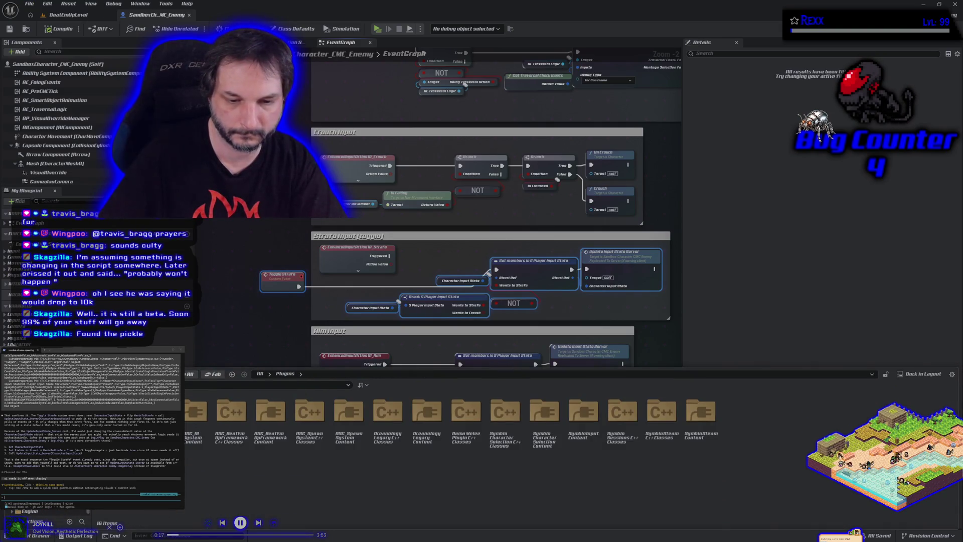
double_click(198, 421)
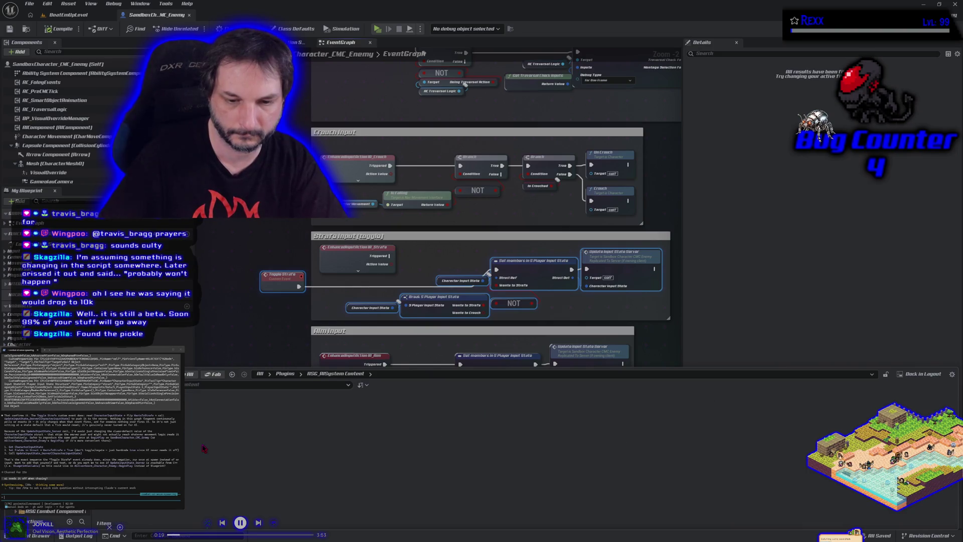
double_click(200, 424)
double_click(271, 414)
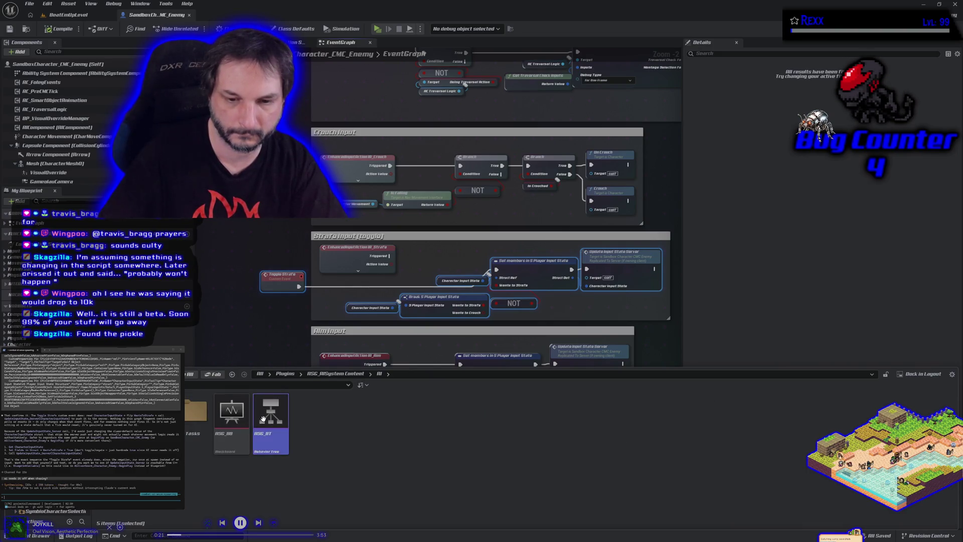
drag(358, 438, 432, 279)
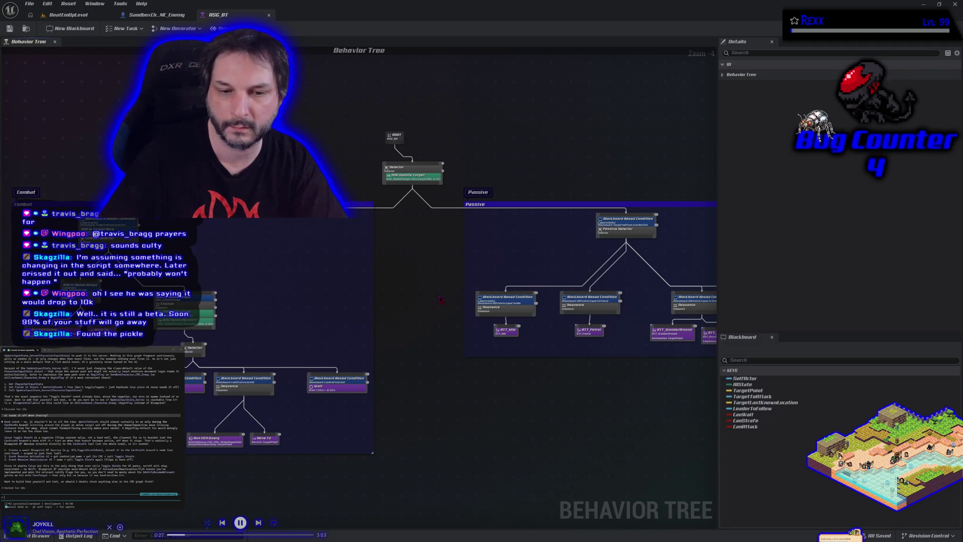
- Zoom into the Combat subtree and bring up the Sequence node's context menu
scroll(371, 326, up, 3)
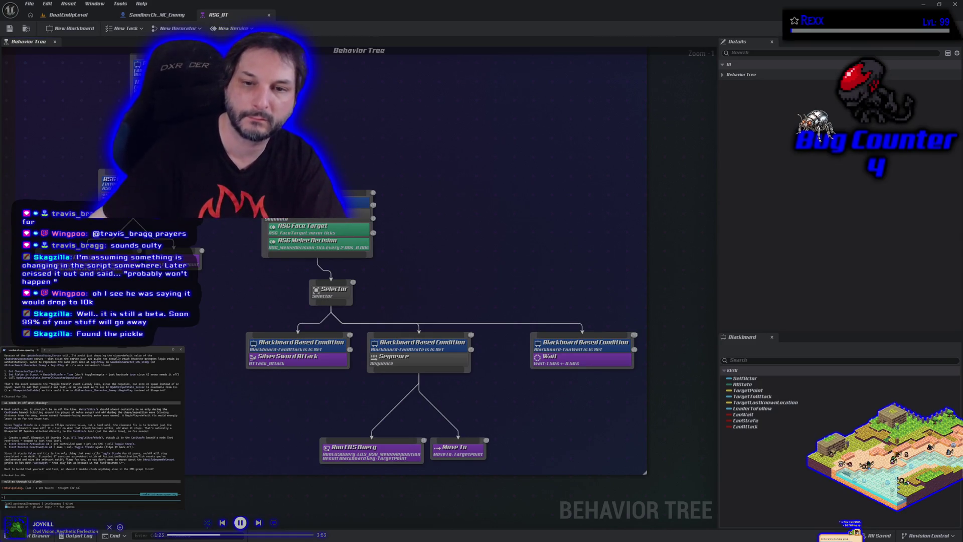
right_click(433, 364)
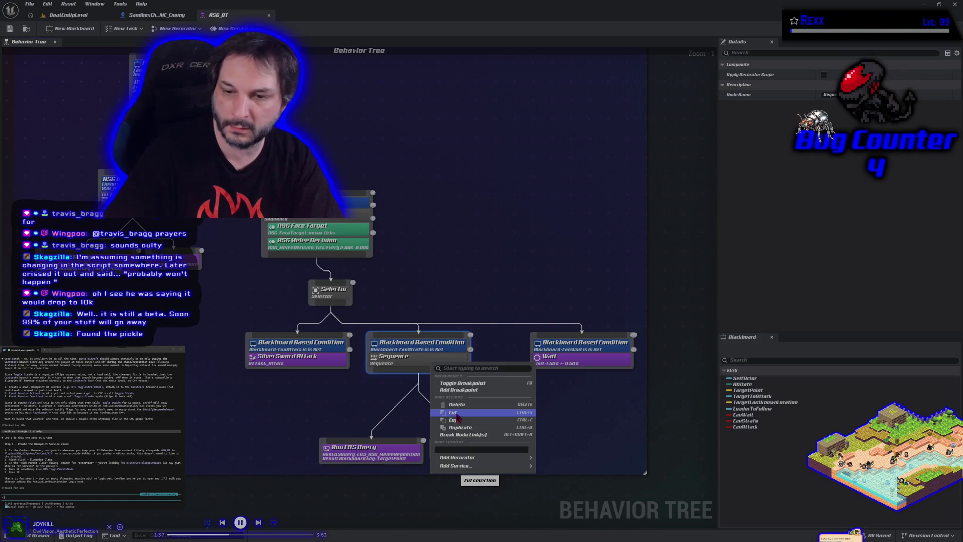
mouse_move(462, 466)
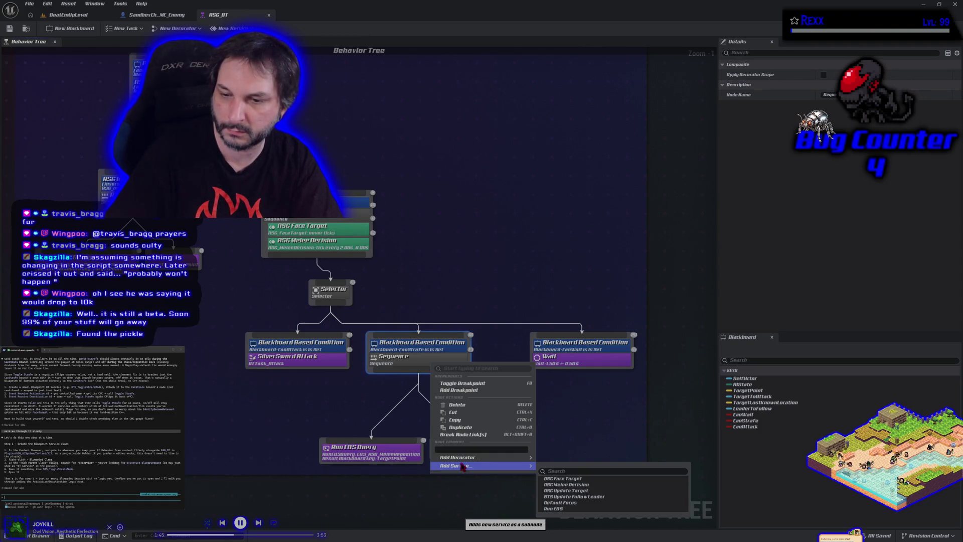
click(304, 307)
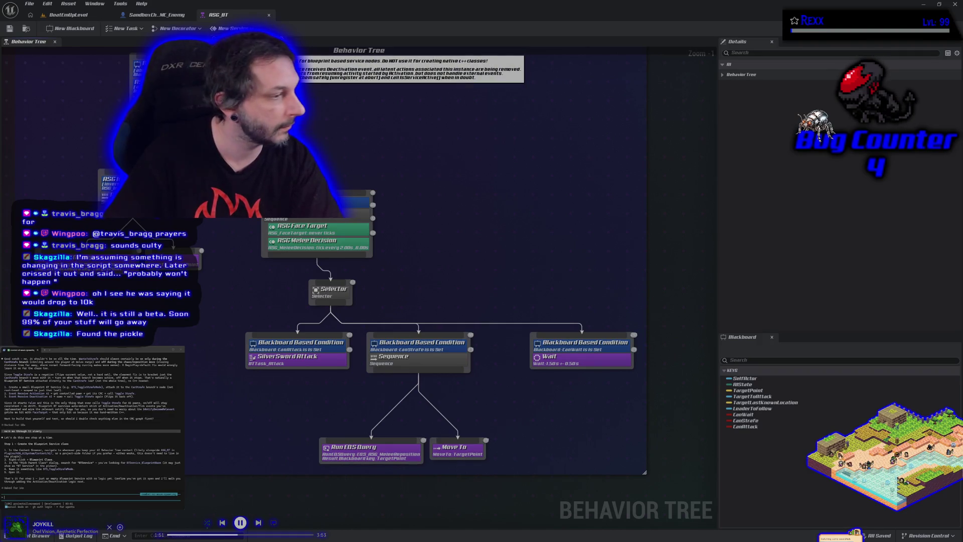
- Create a BTService_BlueprintBase service in the AI/Services folder and save it as BTS_ToggleStrafe
click(235, 60)
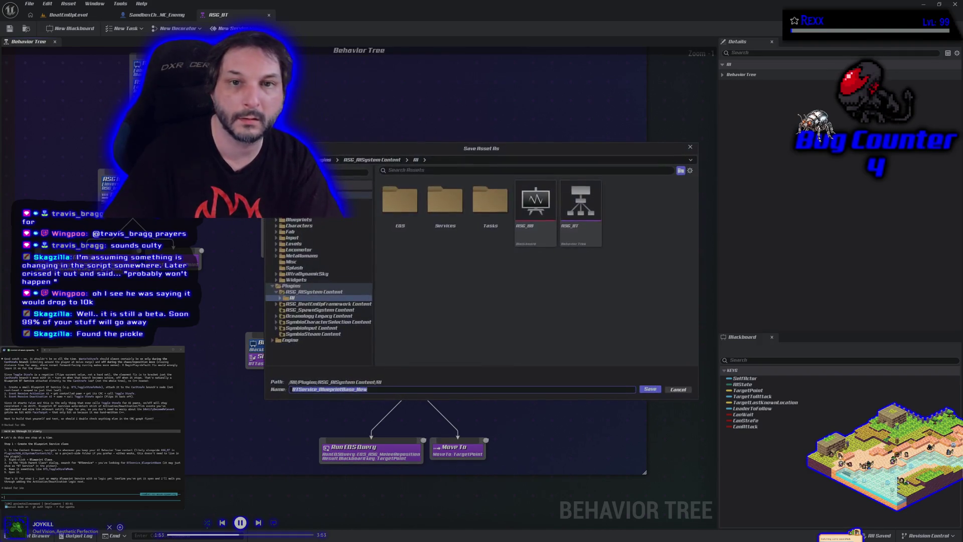
double_click(453, 239)
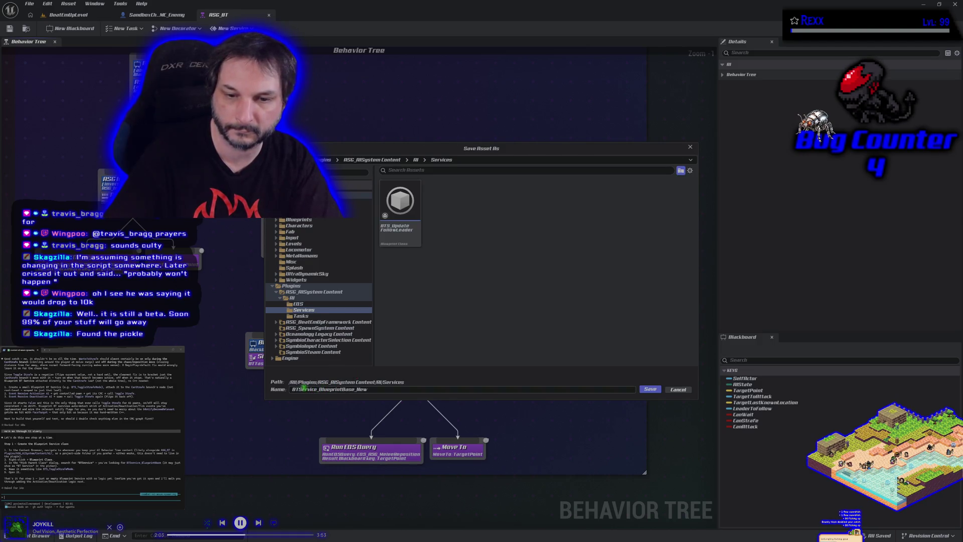
drag(300, 388, 401, 389)
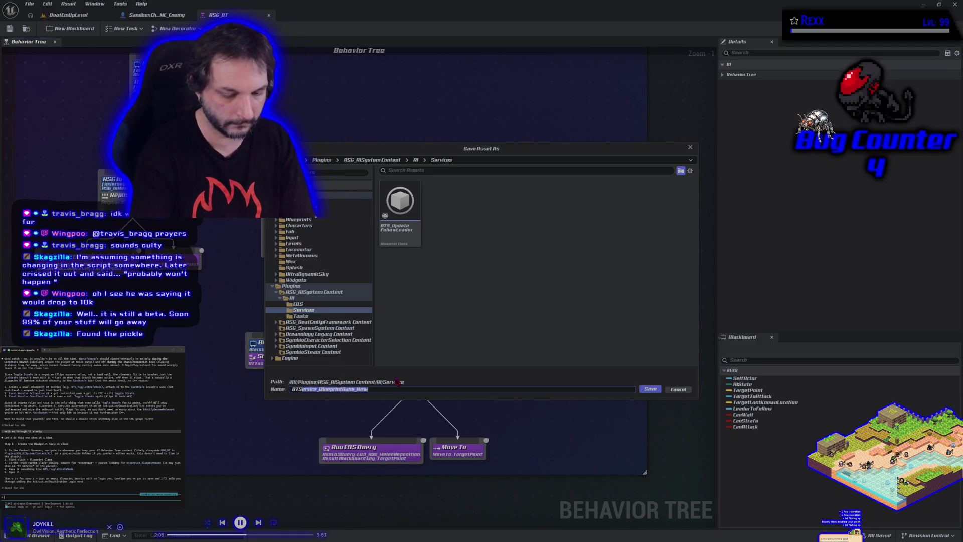
text(S_ToggleStrafe)
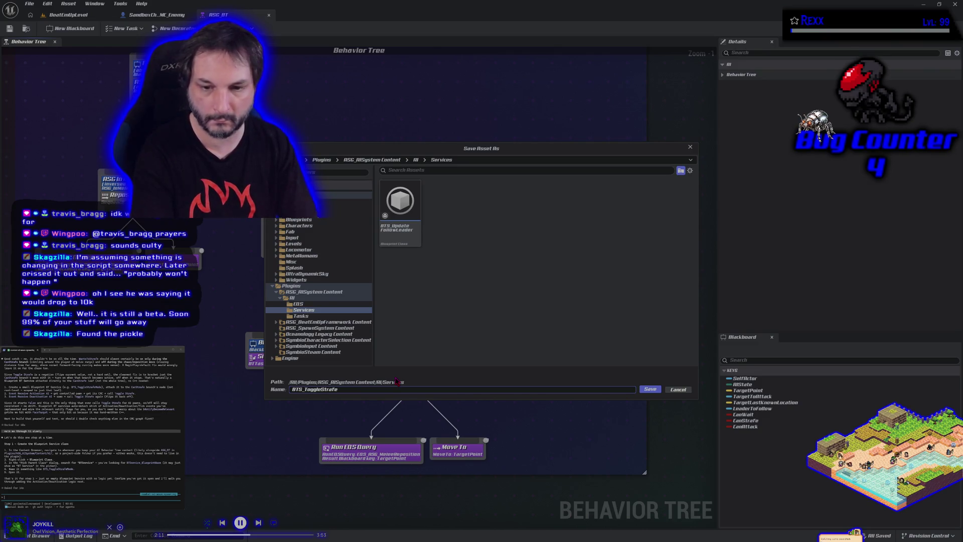
key(Return)
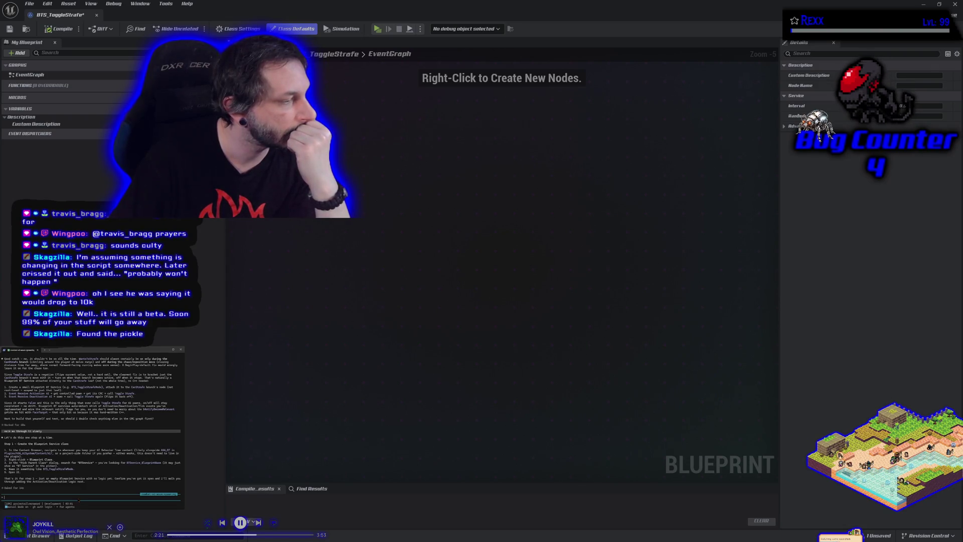
text(its open)
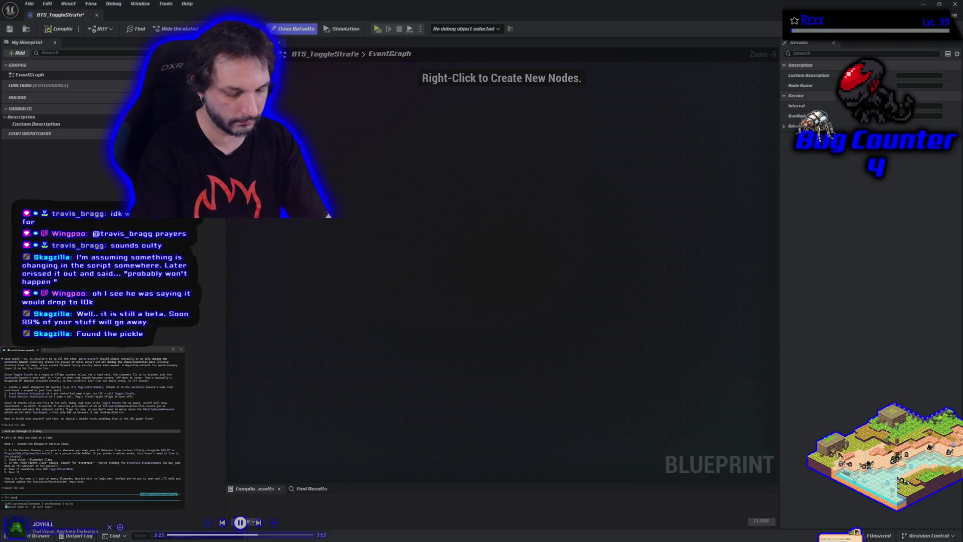
key(Return)
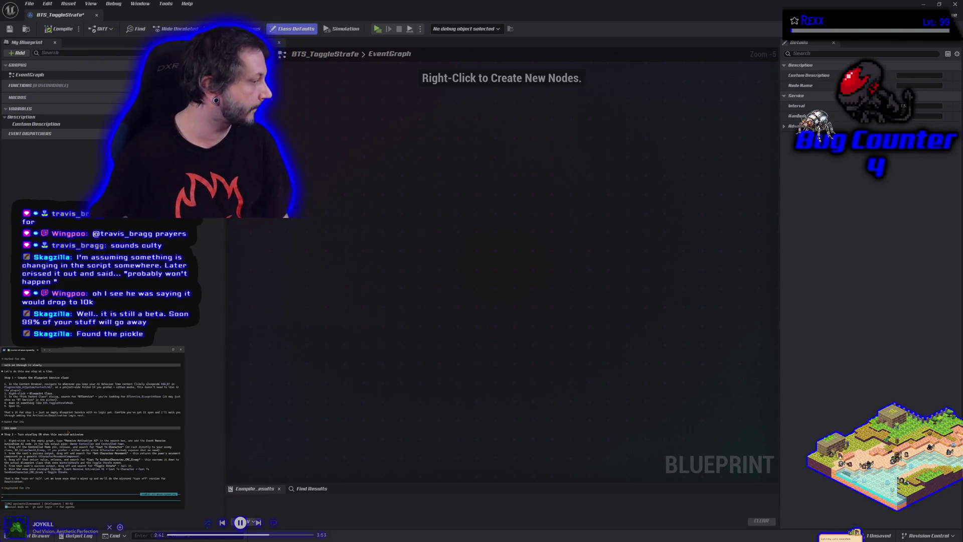
text(Done, walk me through deactivation now)
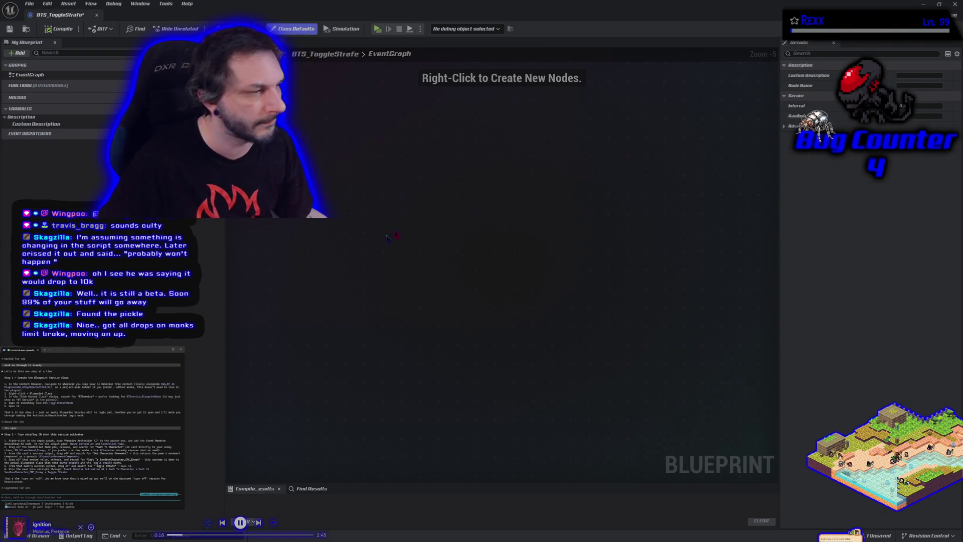
- Add an Event Receive Activation AI node to the BTS_ToggleStrafe graph
right_click(424, 226)
text(recieve)
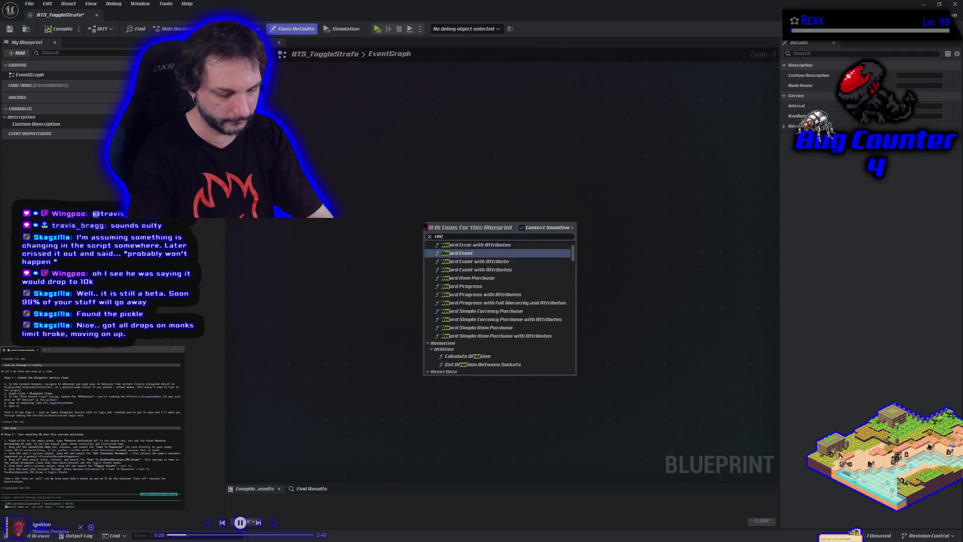
key(BackSpace)
key(BackSpace)
key(BackSpace)
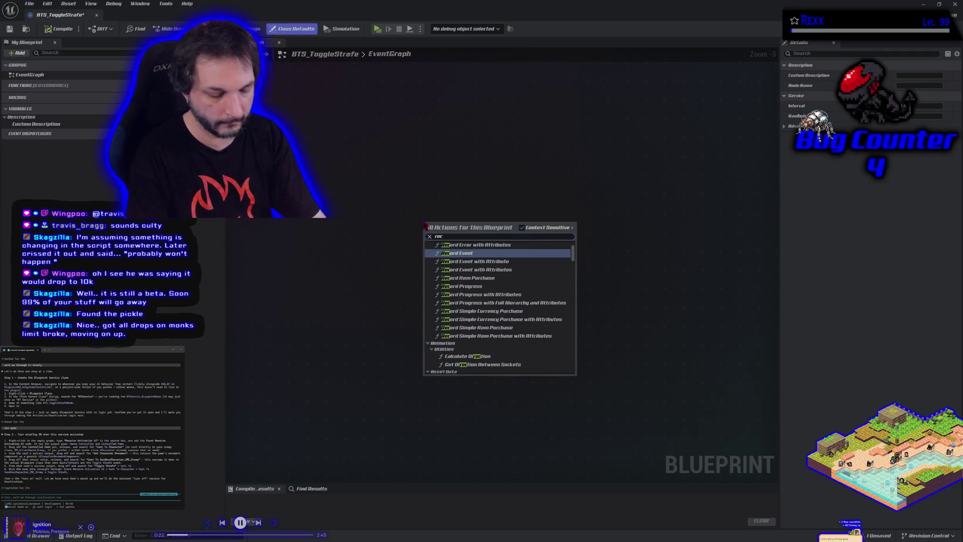
text(eive)
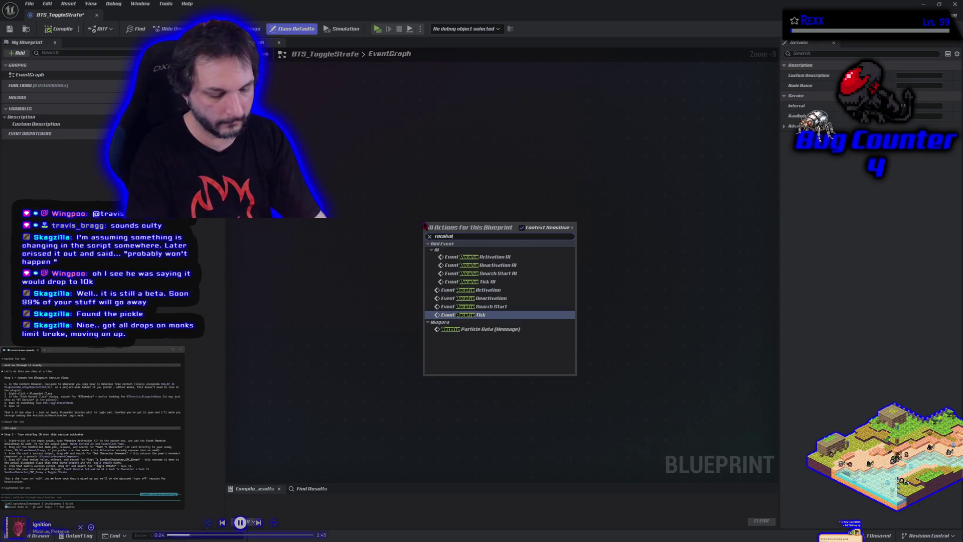
text( activat)
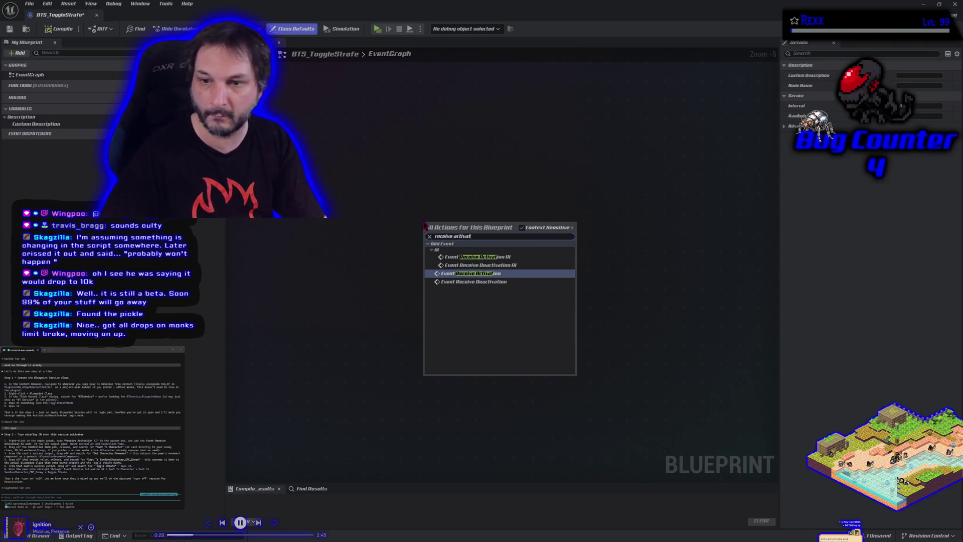
click(483, 257)
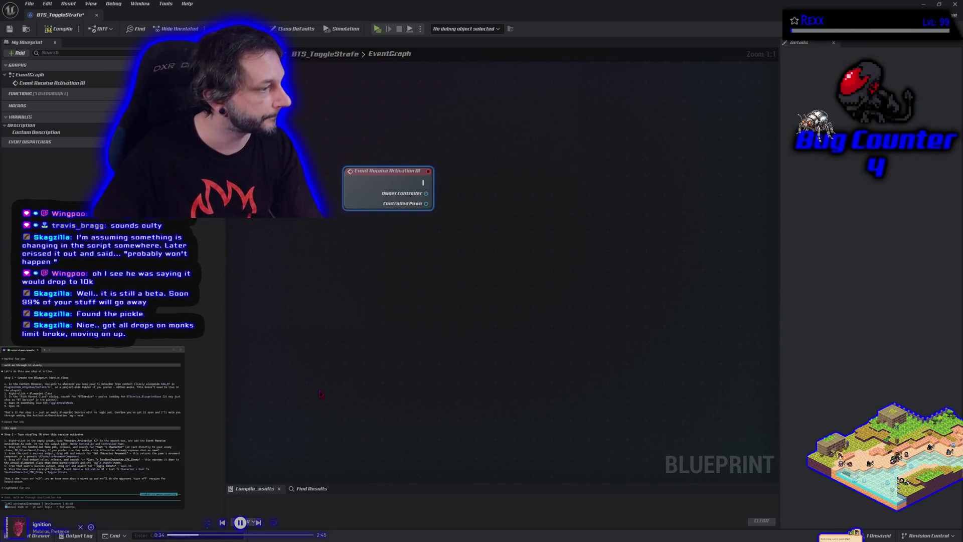
- Add a Cast To Character node fed by Controlled Pawn, placed beside the event
mouse_move(426, 203)
mouse_down()
mouse_move(448, 215)
mouse_move(456, 209)
mouse_up()
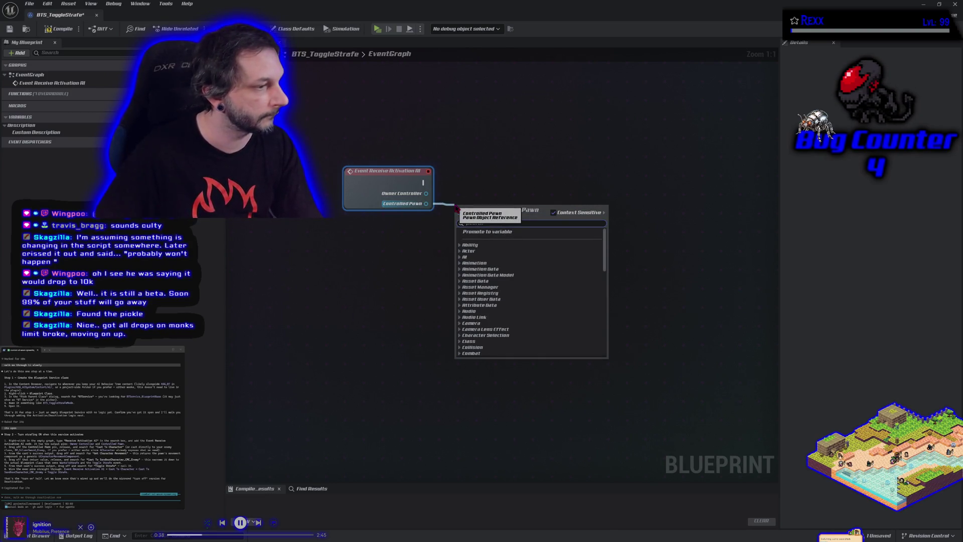
text(cast to character)
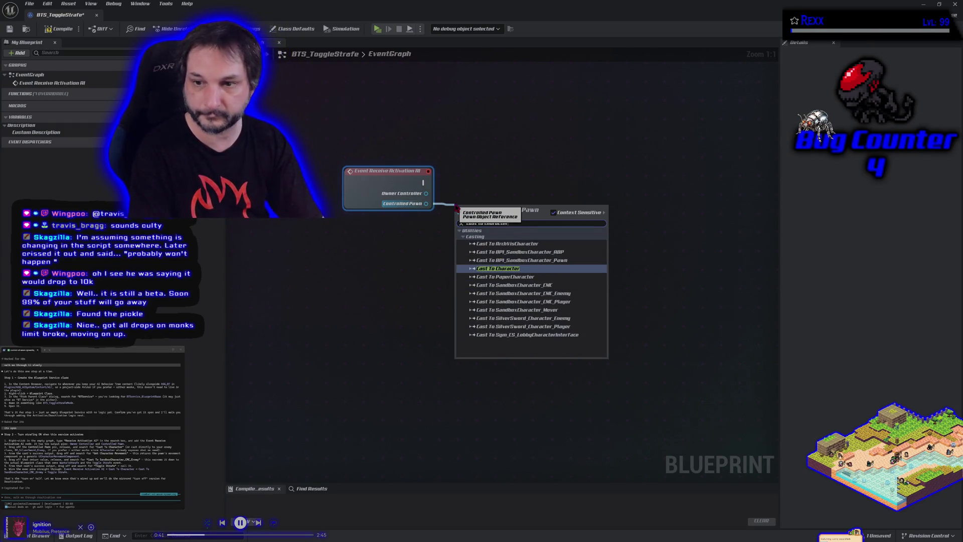
key(Return)
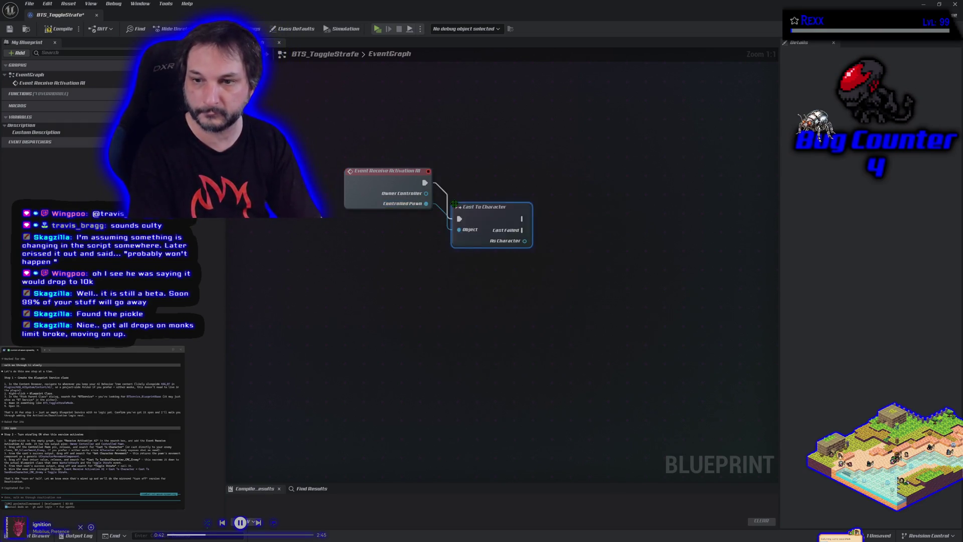
drag(485, 208, 480, 172)
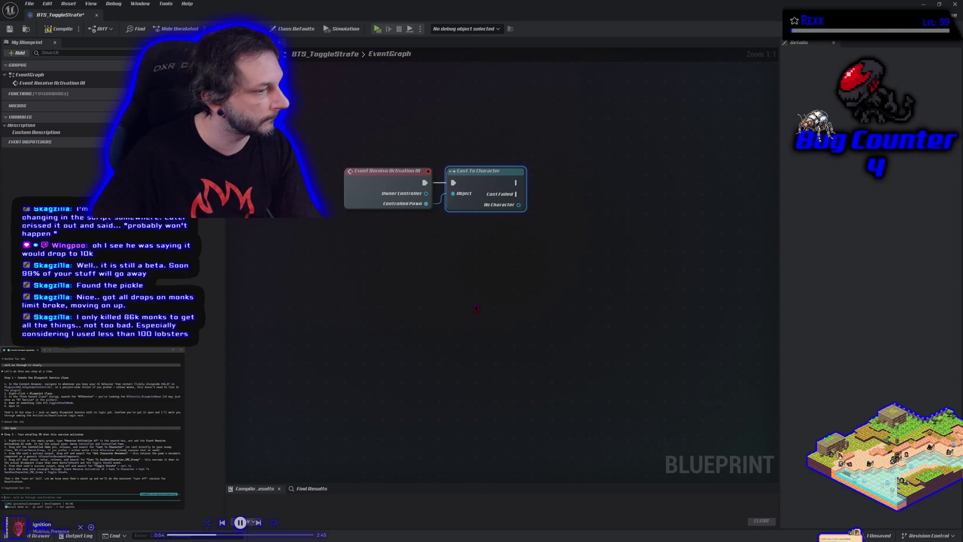
- Add a Get Character Movement node from the As Character pin
drag(506, 201, 540, 205)
text(g)
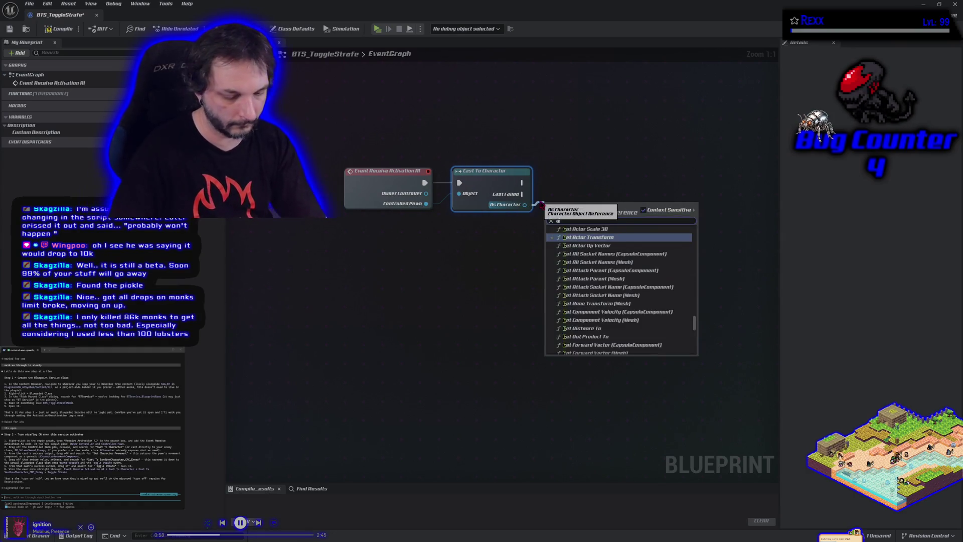
text(et character movement)
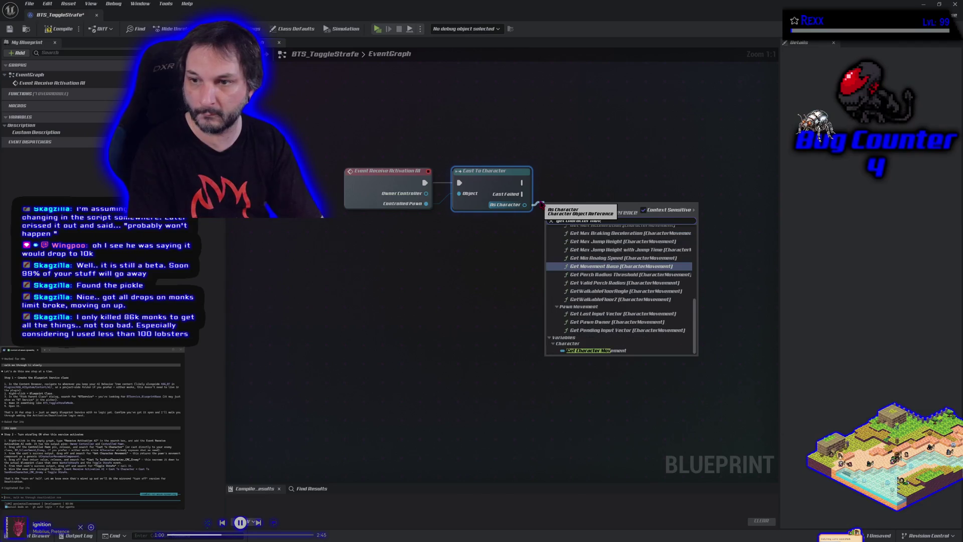
key(Down)
key(Down)
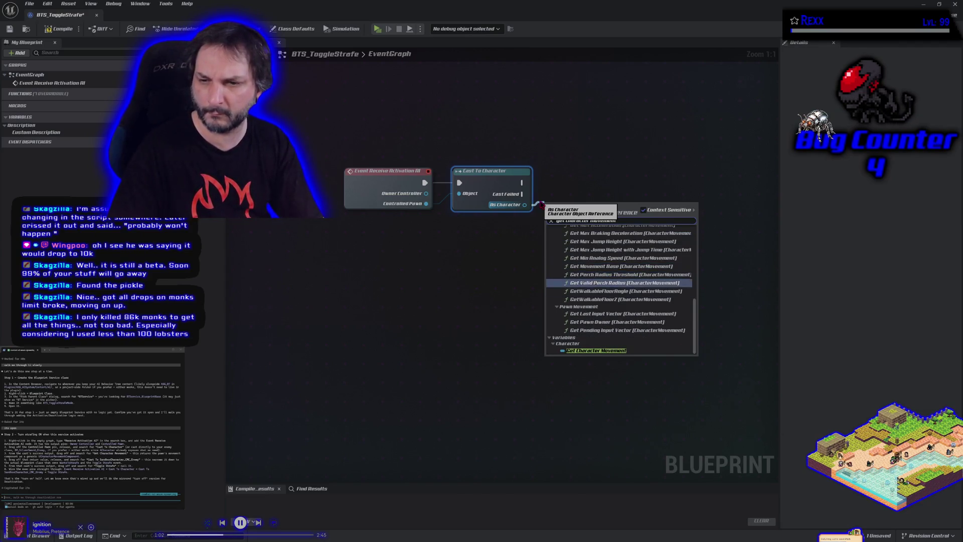
key(End)
key(Return)
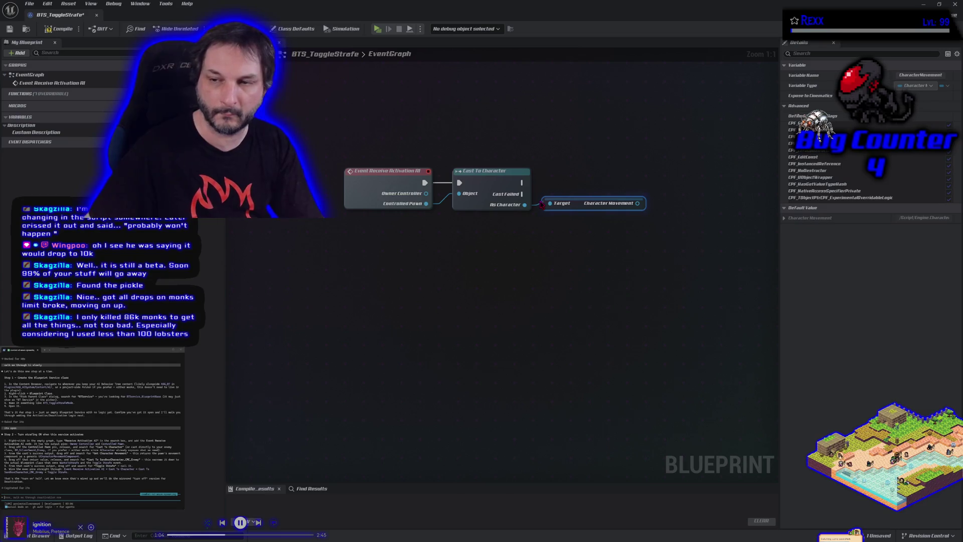
drag(638, 203, 665, 205)
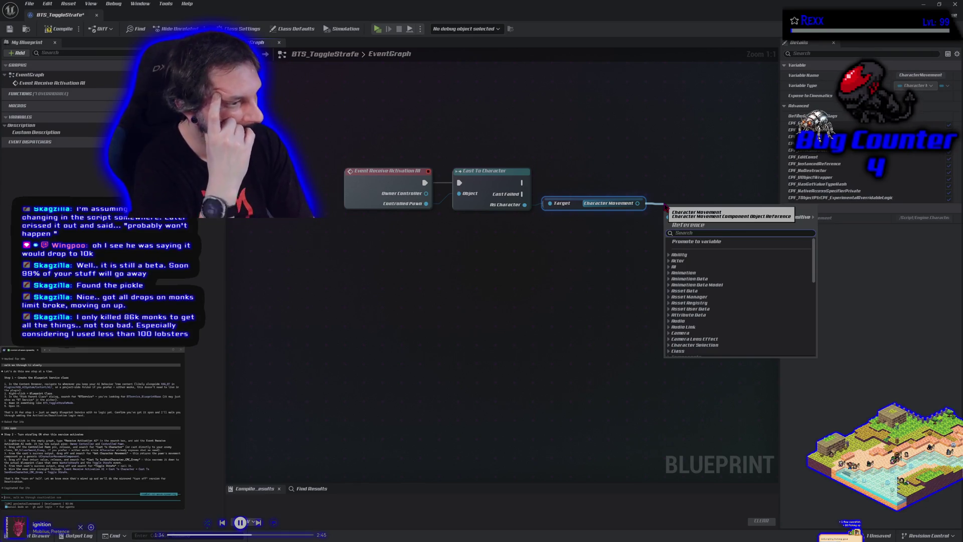
text(toggle)
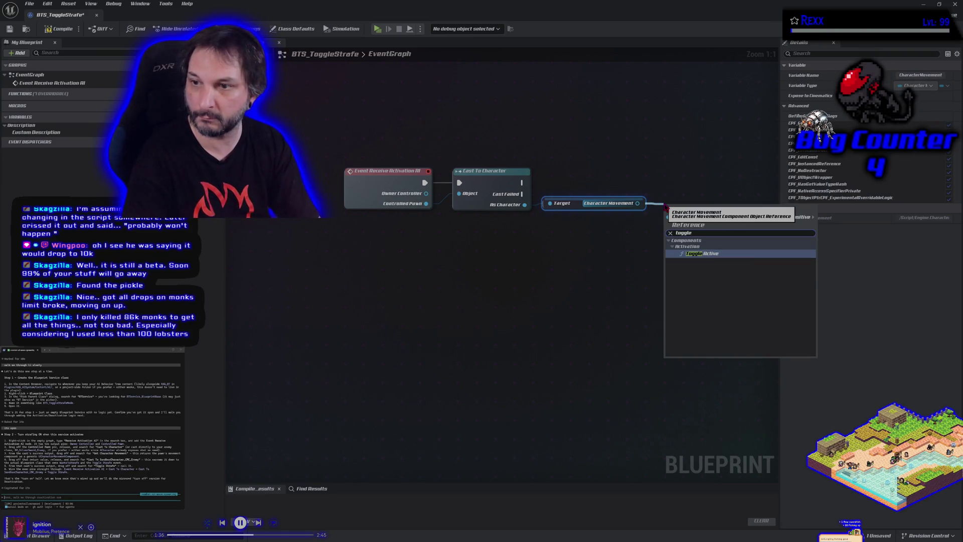
key(BackSpace)
key(BackSpace)
key(BackSpace)
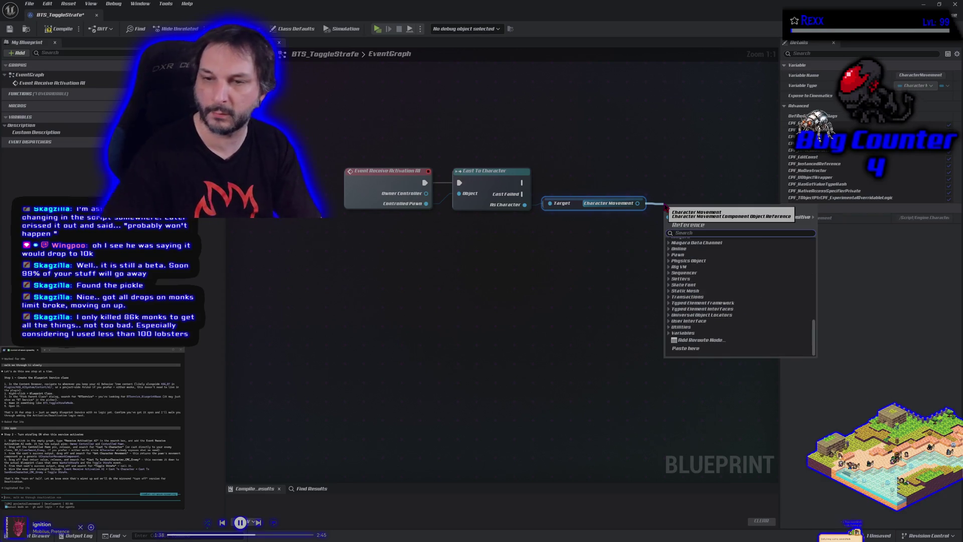
key(Escape)
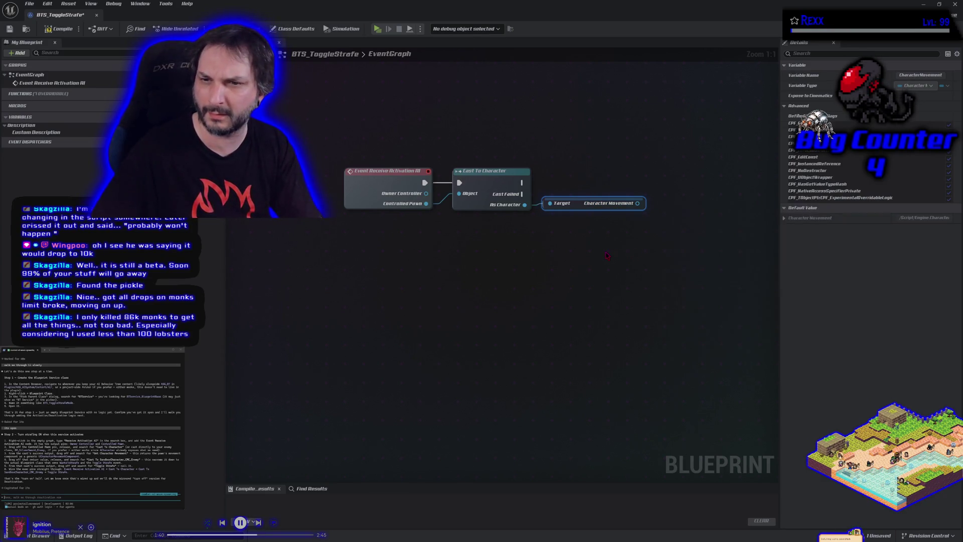
- Replace Cast To Character with a Cast To SandboxCharacter_CMC_Enemy on Controlled Pawn
click(475, 172)
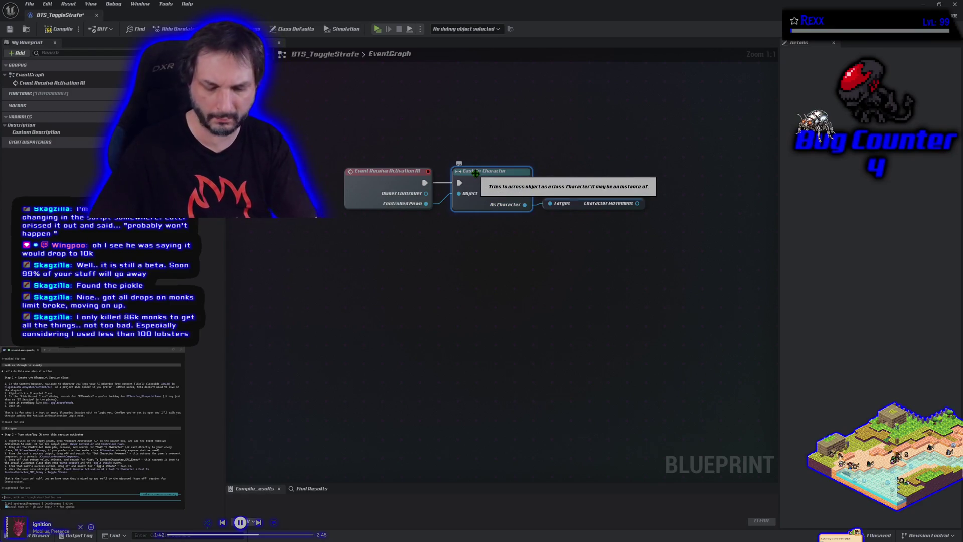
key(Delete)
drag(426, 204, 444, 197)
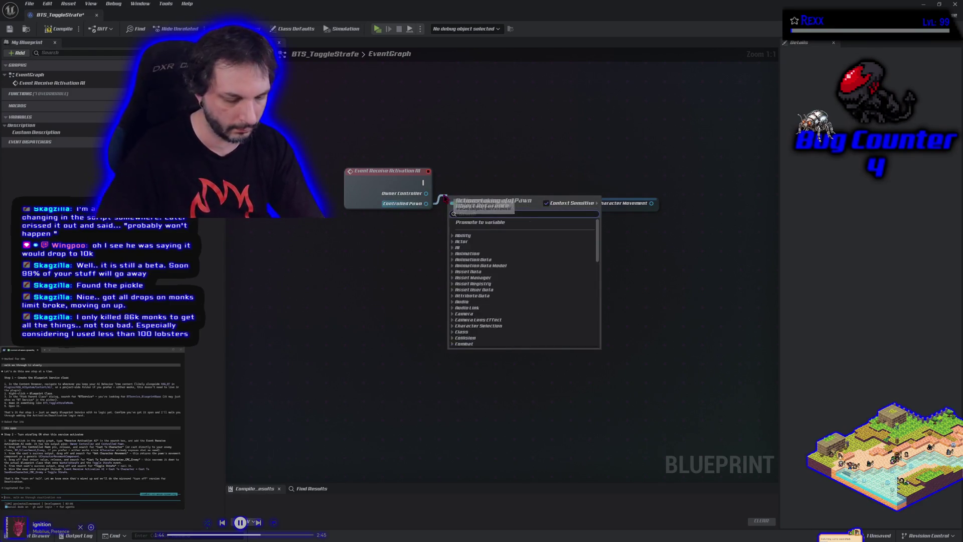
text(cast to cmc)
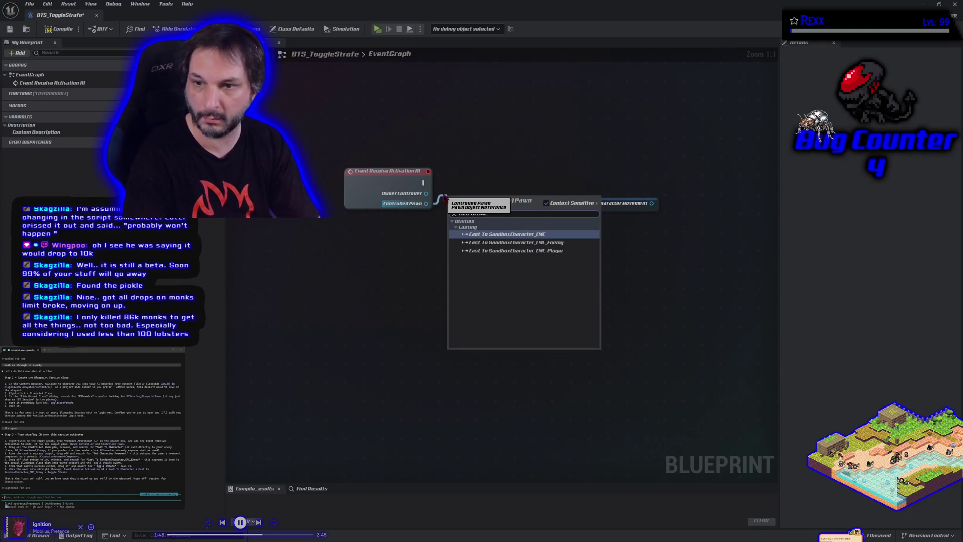
click(562, 242)
drag(562, 205, 599, 211)
drag(496, 200, 496, 180)
- Feed the enemy cast result into the Character Movement node's target
drag(586, 209, 566, 205)
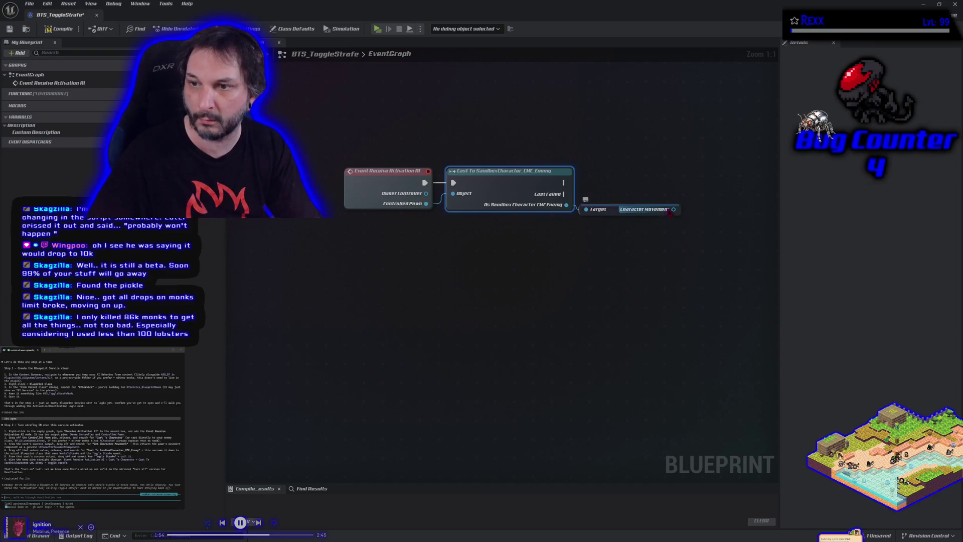
drag(673, 210, 699, 214)
text(toggle)
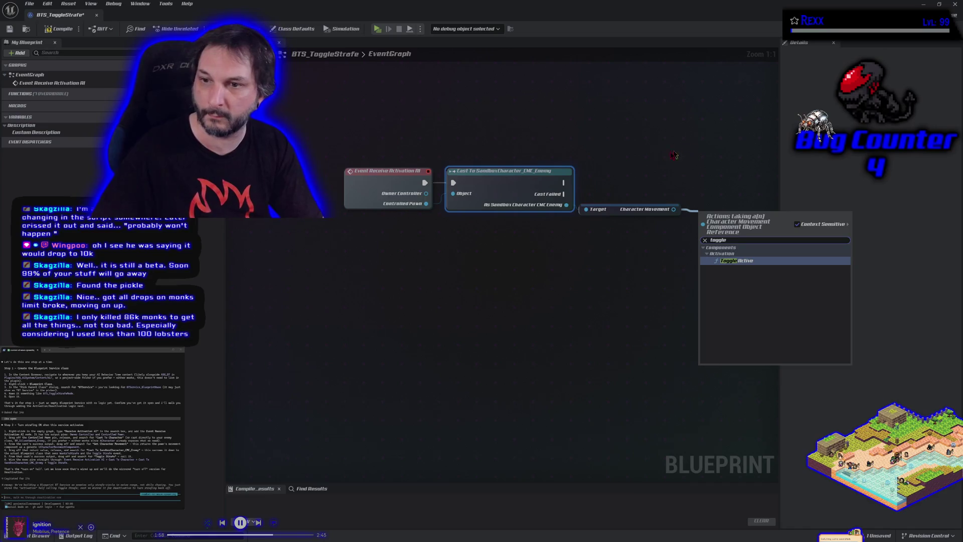
click(675, 155)
- Call Toggle Strafe on the enemy cast, delete the Character Movement getter, and compile
drag(566, 206, 566, 235)
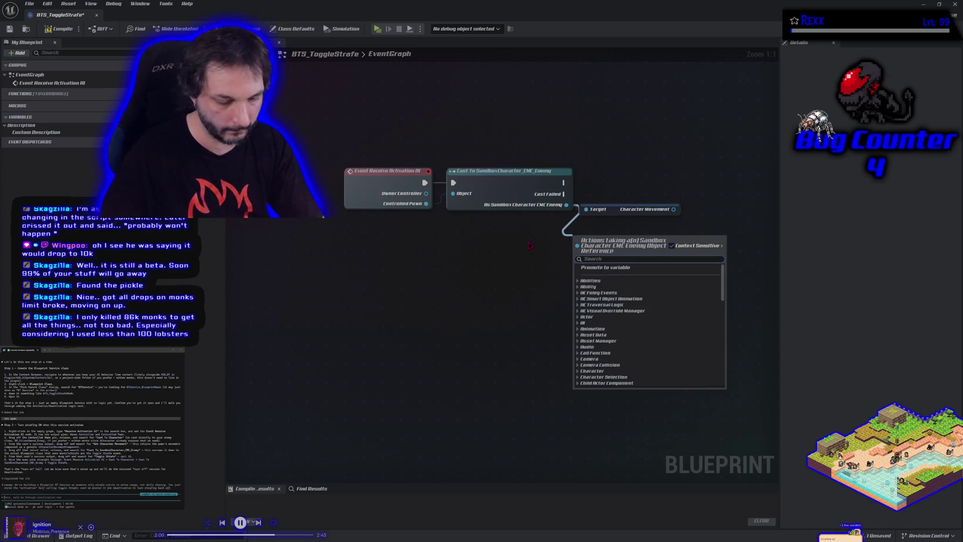
text(toggle strafe)
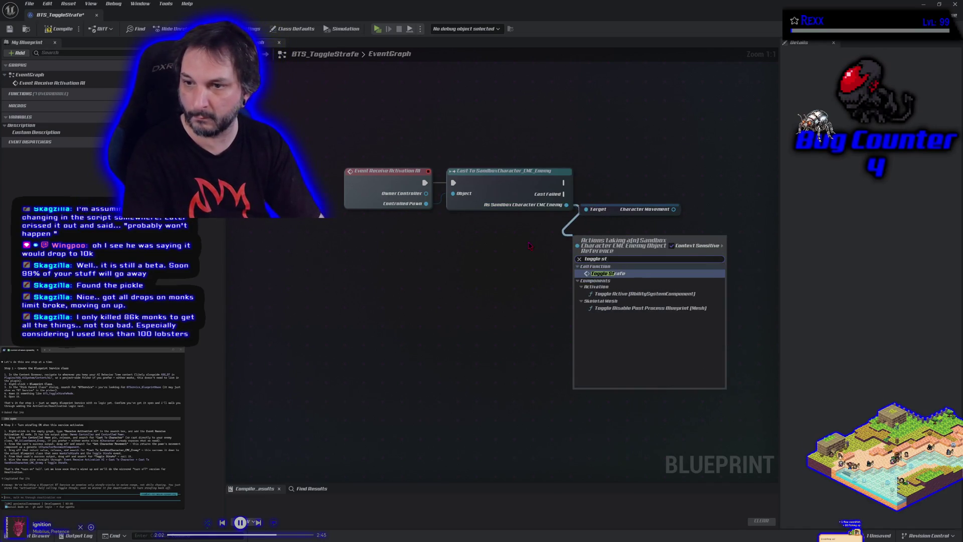
key(Return)
click(649, 206)
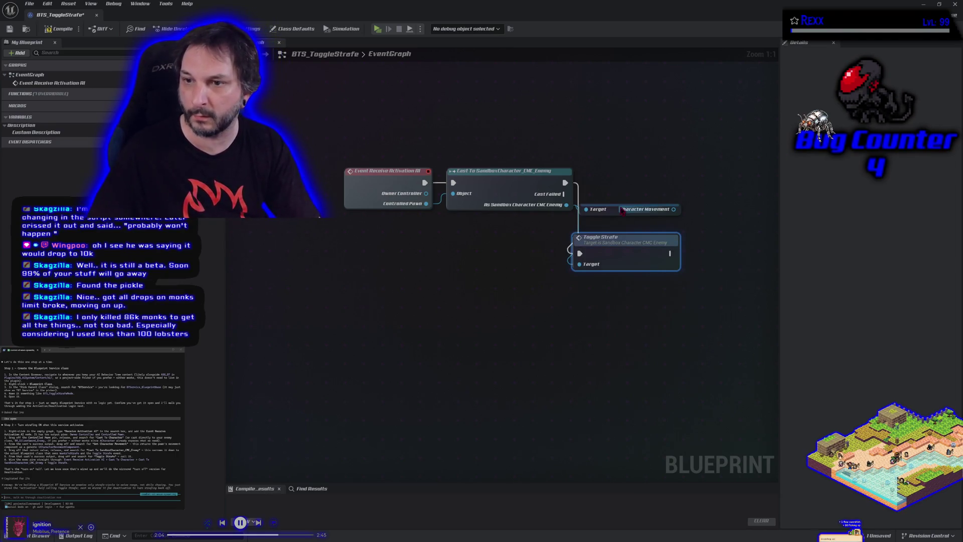
key(Delete)
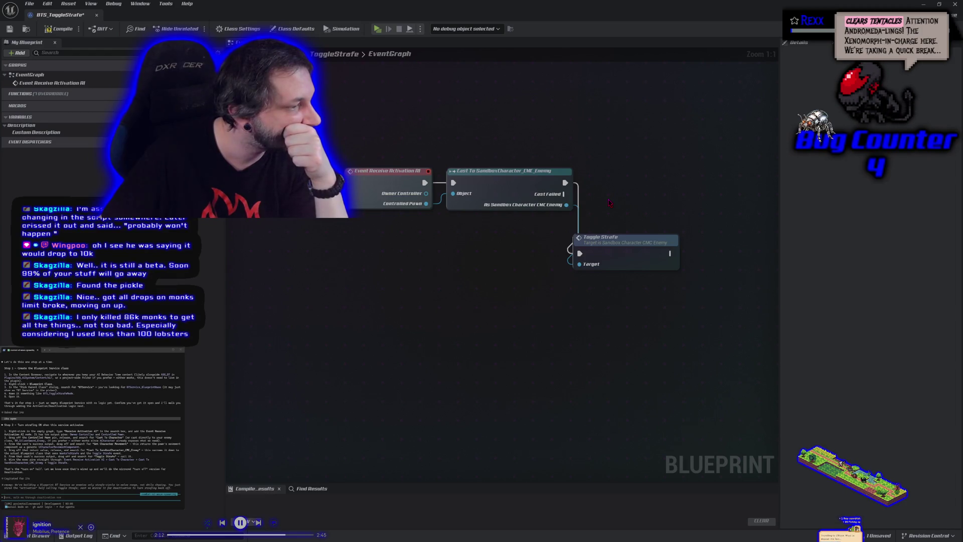
mouse_move(622, 259)
mouse_down()
mouse_move(635, 189)
mouse_move(629, 195)
mouse_up()
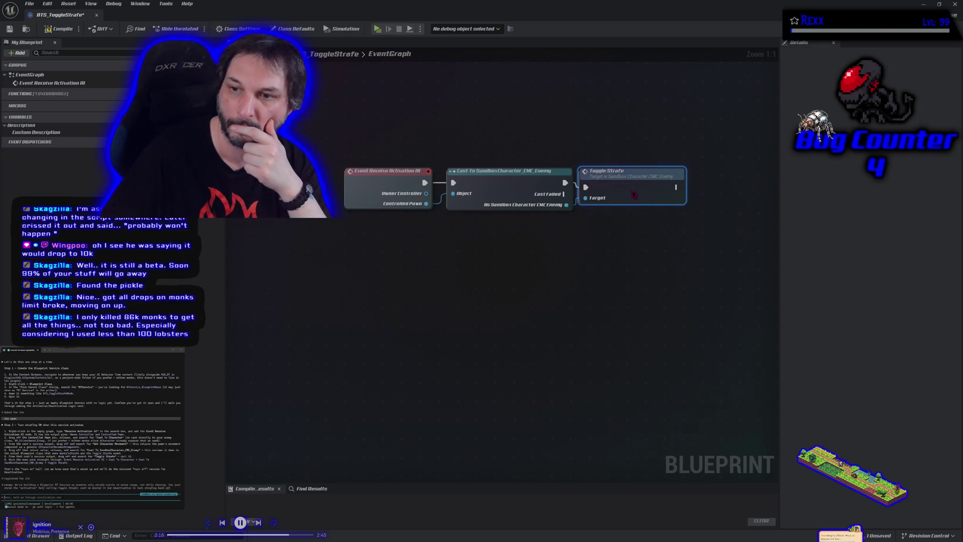
click(49, 29)
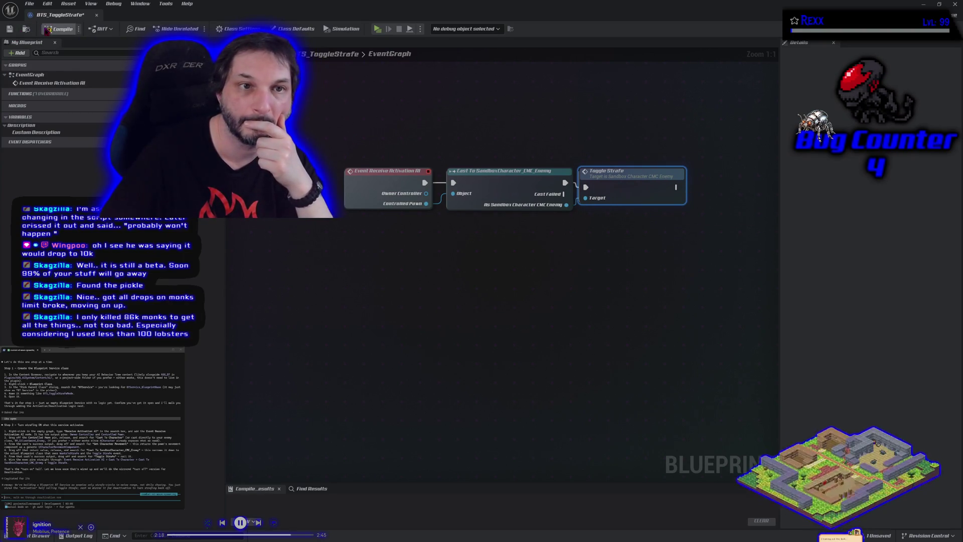
- Dock the service editor and add the BTS_ToggleStrafe service to the CanStrafe Sequence
mouse_move(74, 16)
mouse_down()
mouse_move(411, 31)
mouse_move(386, 13)
mouse_move(308, 14)
mouse_up()
click(218, 14)
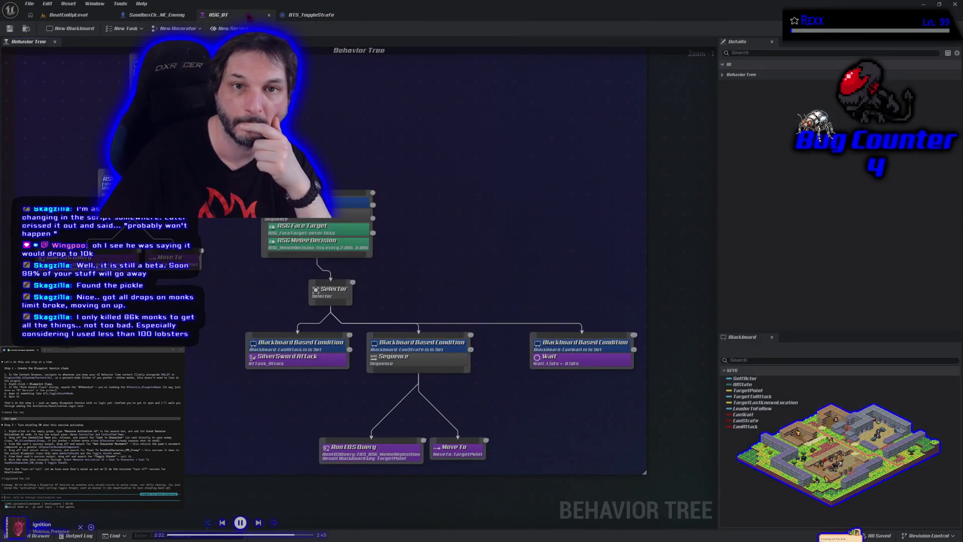
right_click(446, 360)
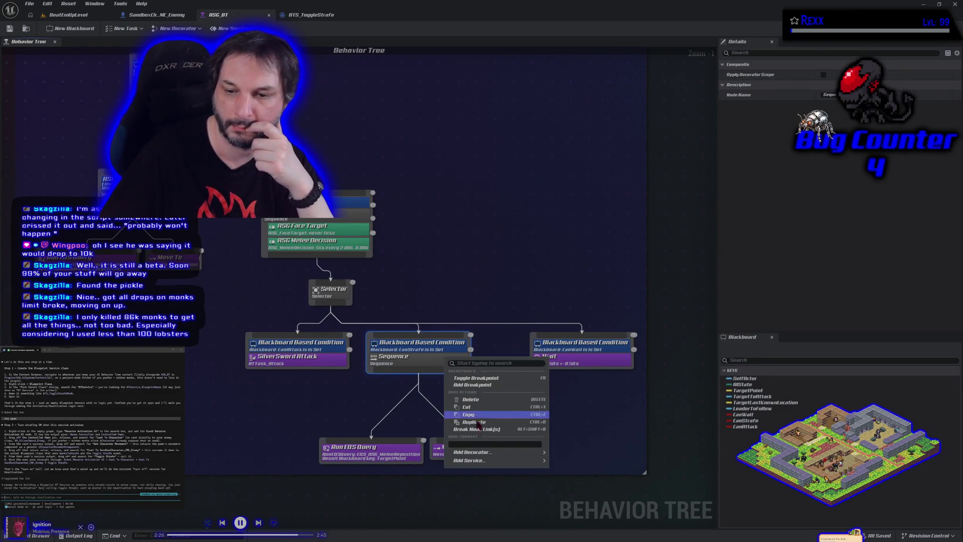
mouse_move(522, 460)
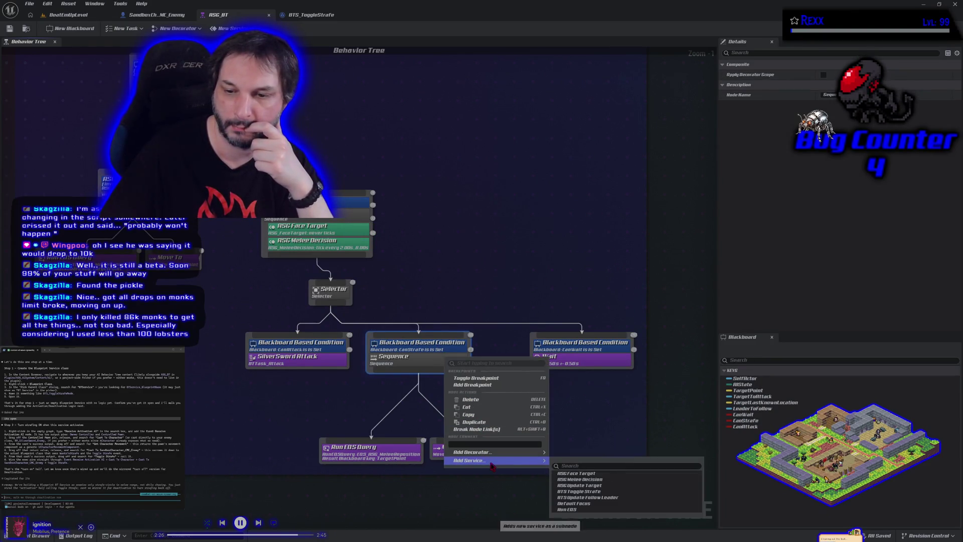
click(585, 492)
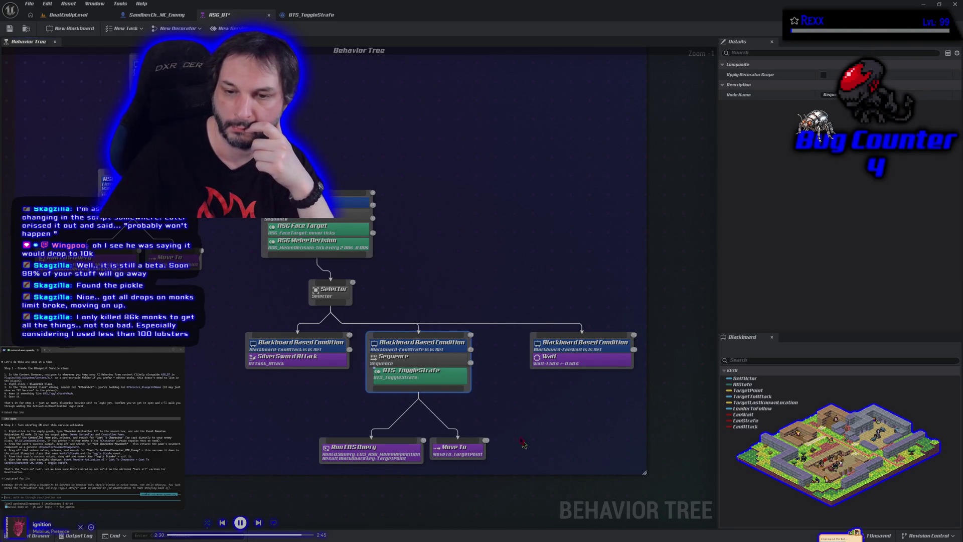
click(428, 370)
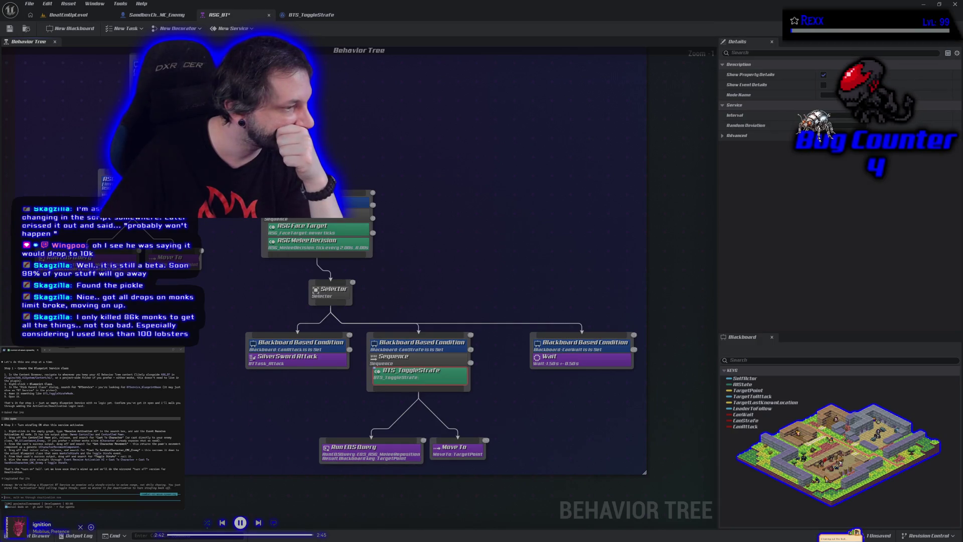
- Paste the BTS_ToggleStrafe graph's three nodes and the ASG_BT context into the side terminal
click(311, 15)
mouse_move(314, 129)
mouse_down()
mouse_move(346, 151)
mouse_move(684, 257)
mouse_up()
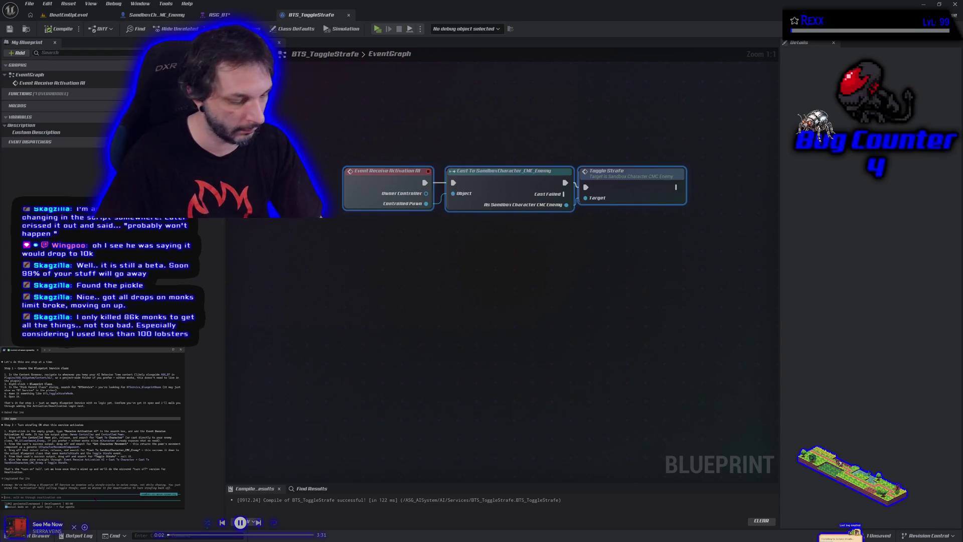
key(ctrl+v)
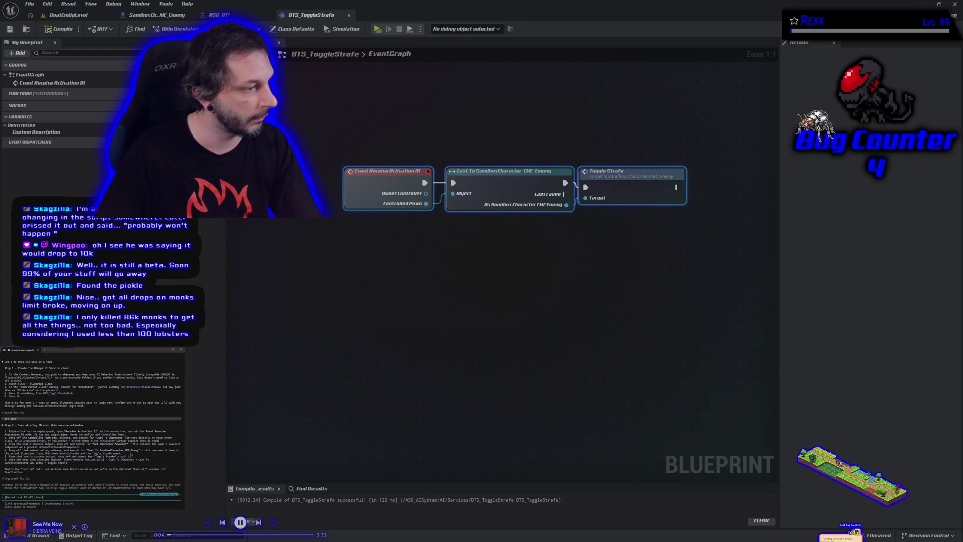
click(220, 15)
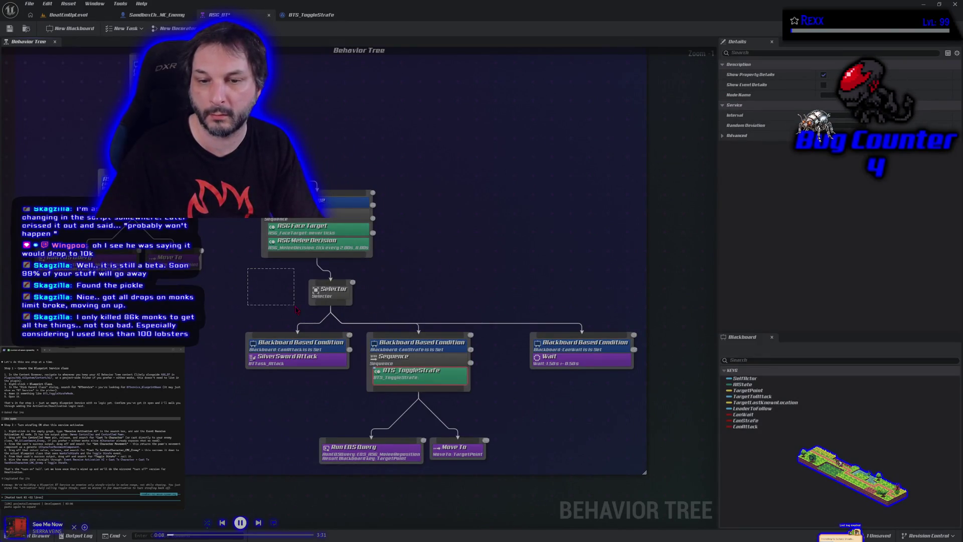
click(255, 269)
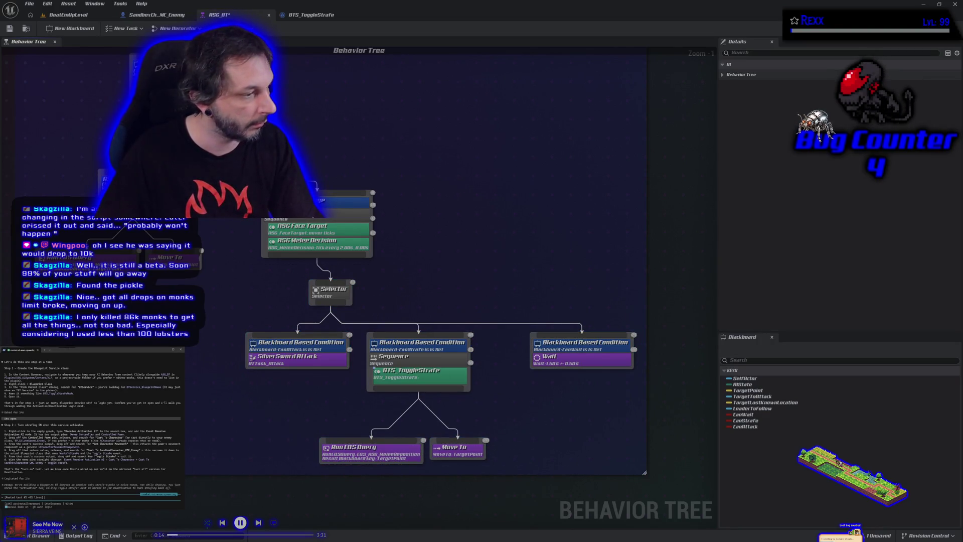
key(ctrl+v)
click(71, 437)
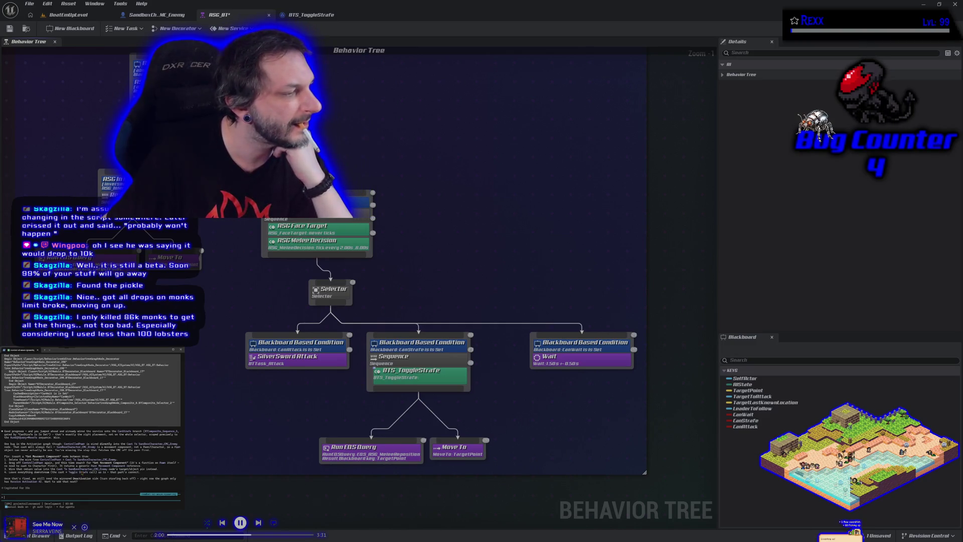
- Switch from ASG_BT to the SandboxCh_ME_Enemy blueprint tab
click(151, 14)
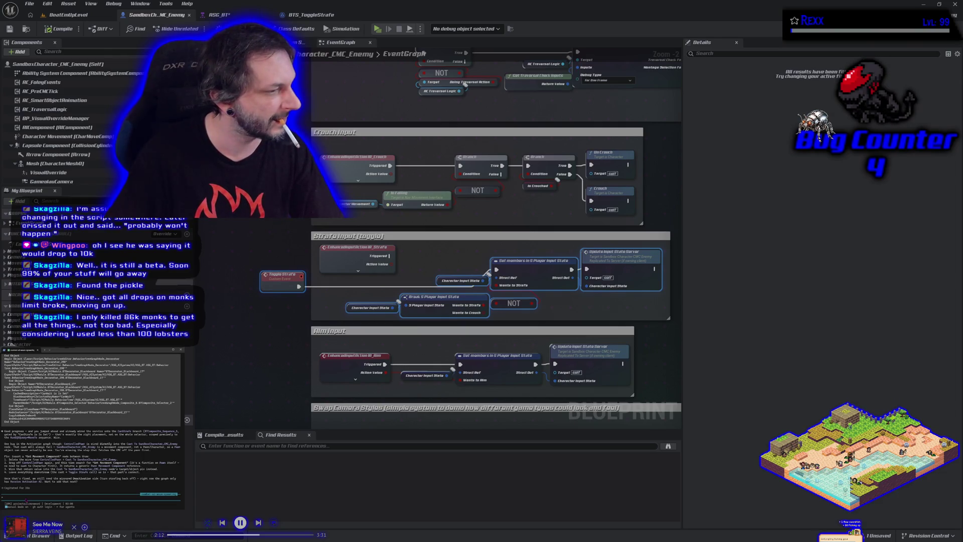
- Tell the terminal assistant sandboxcharacter_cmc_Enemy is not a movement component, then approve its command
text(sandboxcharacter_cmc_)
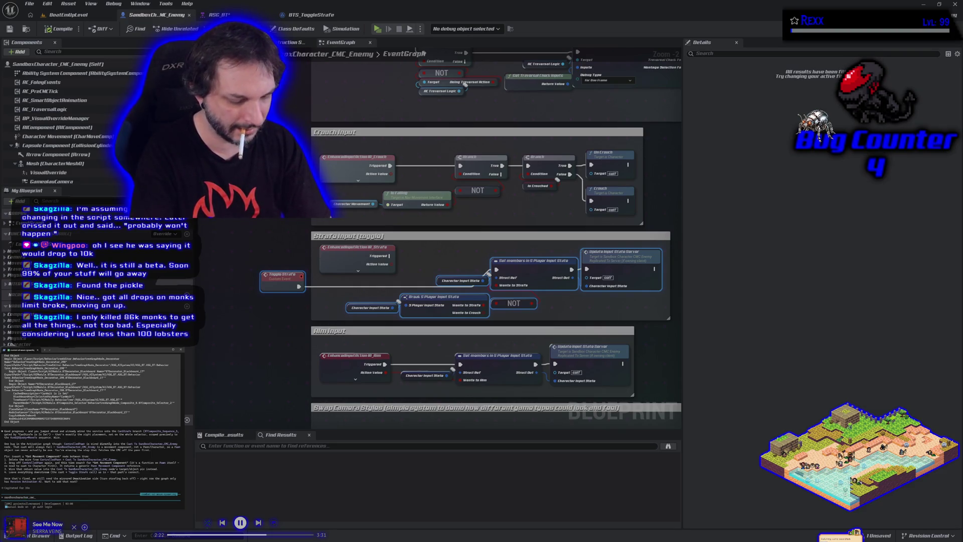
text(Enemy is a)
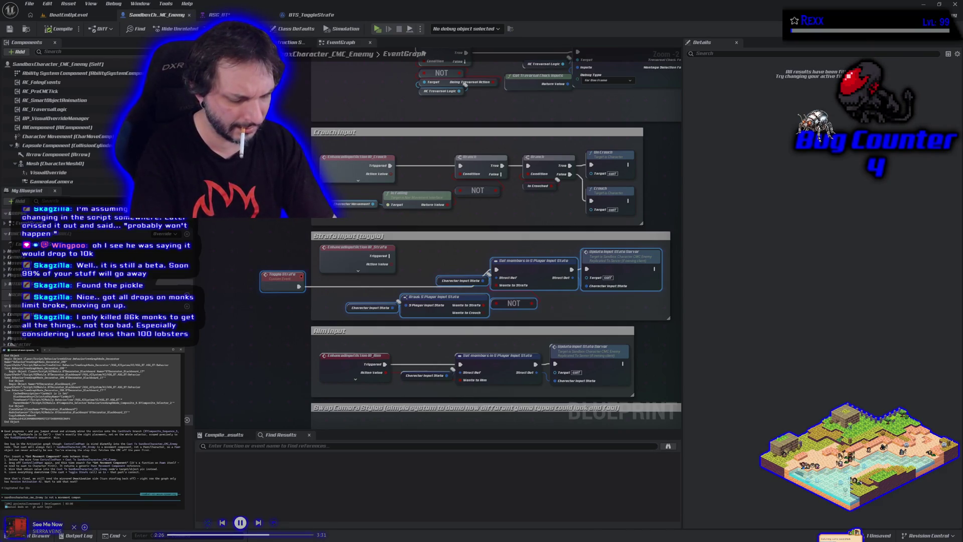
key(Return)
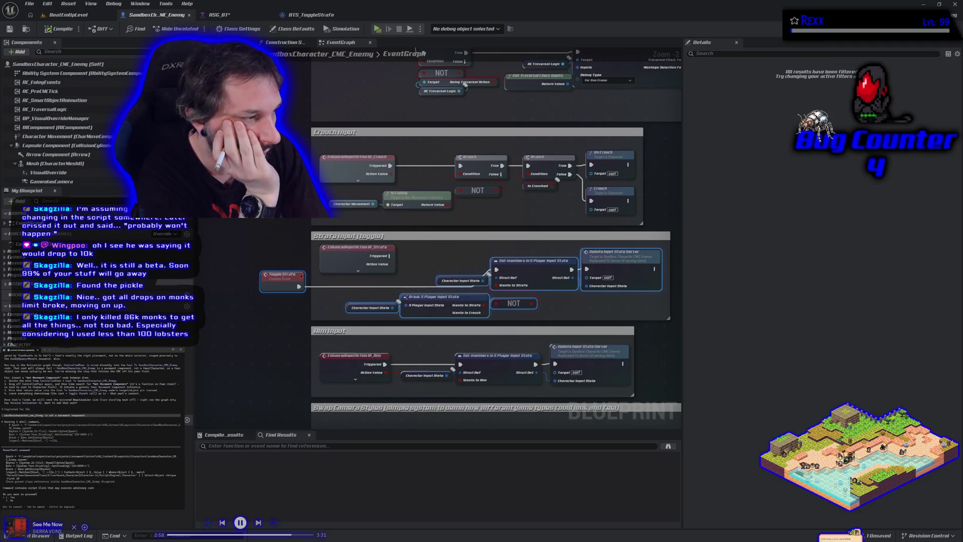
key(Return)
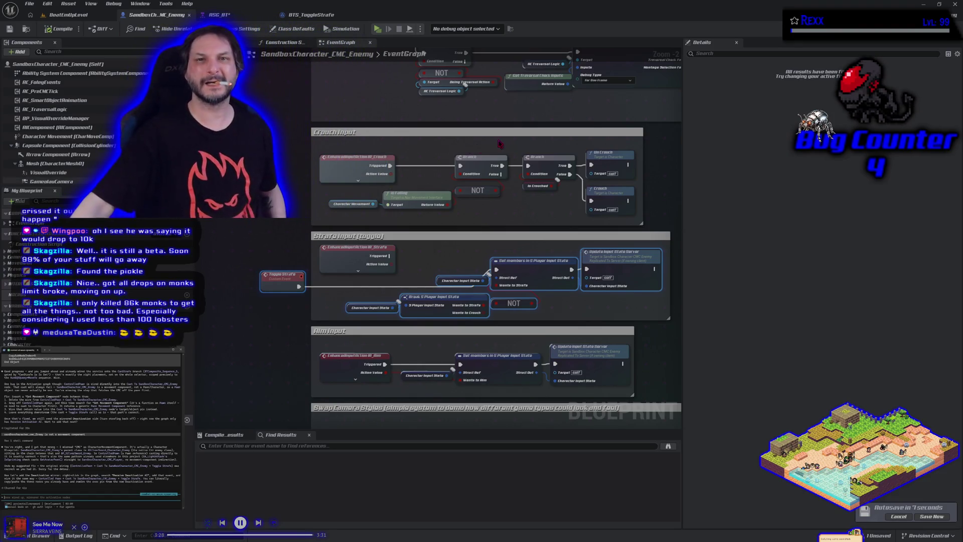
- Add Event Receive Deactivation AI wired to a copied Cast and Toggle Strafe pair
click(315, 16)
right_click(335, 297)
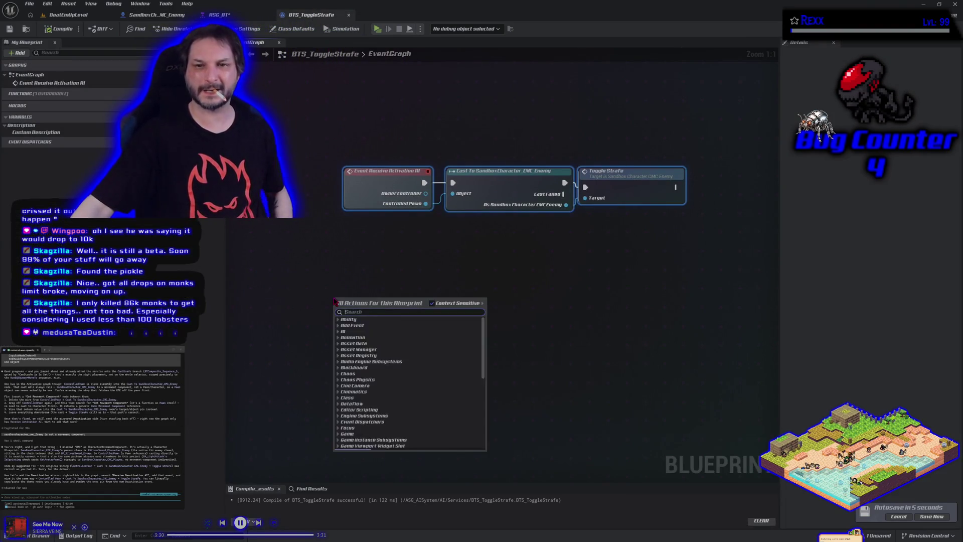
text(deac)
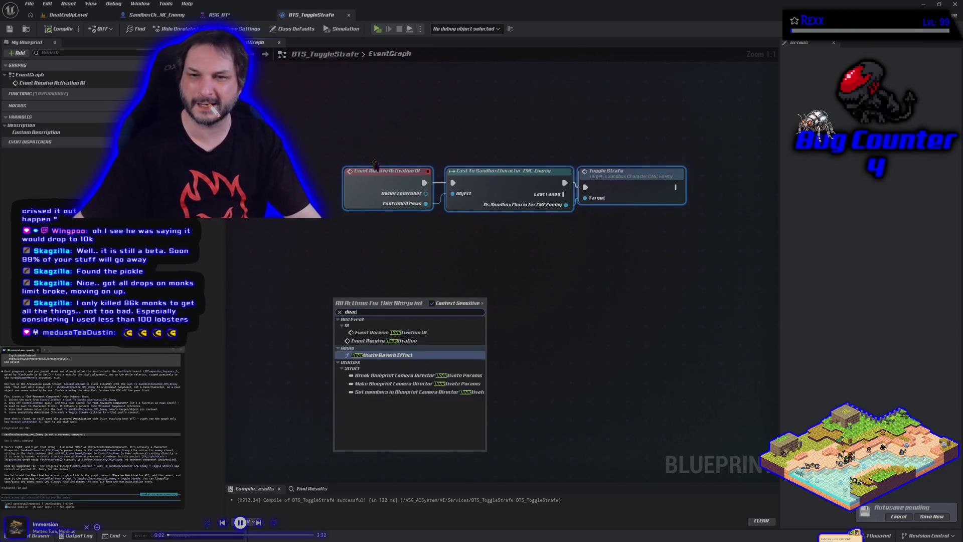
click(381, 332)
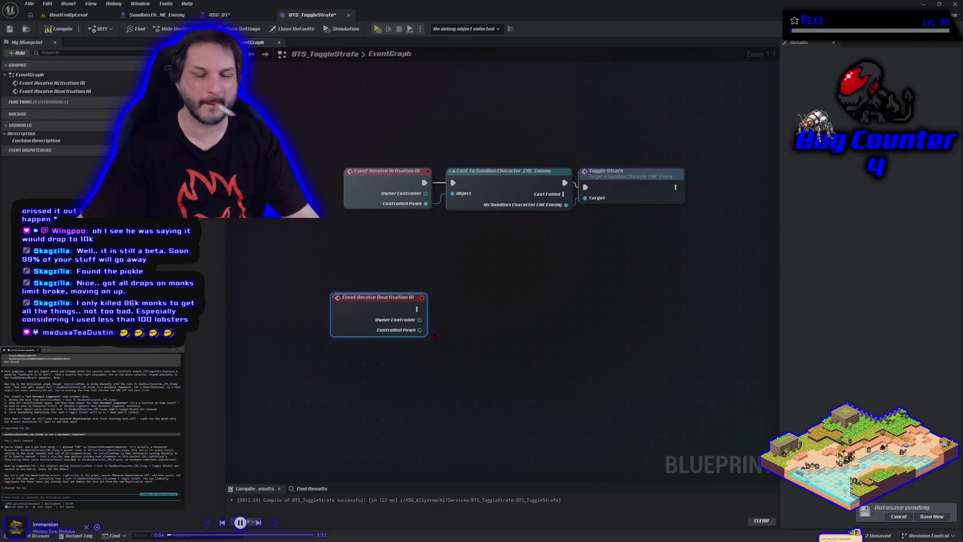
drag(528, 139, 601, 191)
key(ctrl+c)
key(ctrl+v)
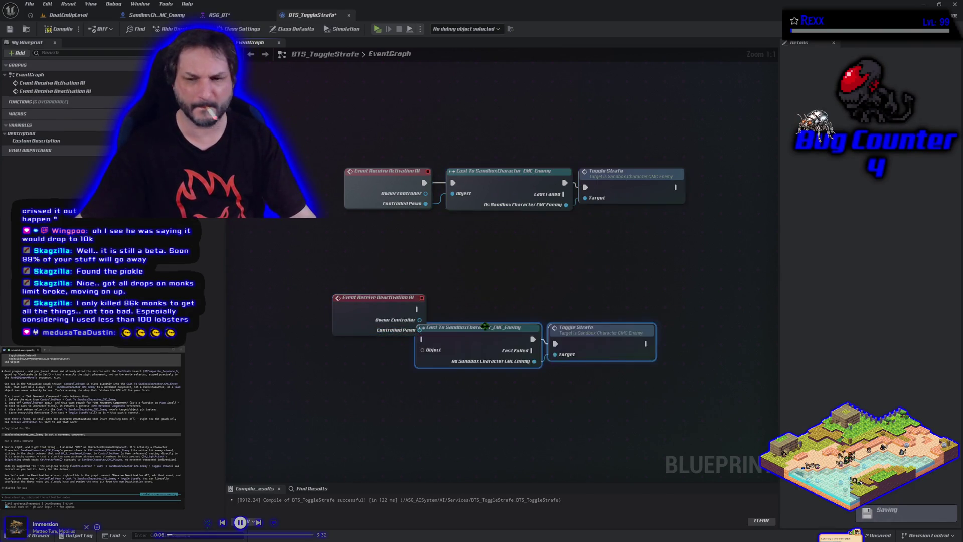
drag(485, 325, 504, 300)
mouse_move(420, 329)
mouse_down()
mouse_move(444, 323)
mouse_move(445, 309)
mouse_up()
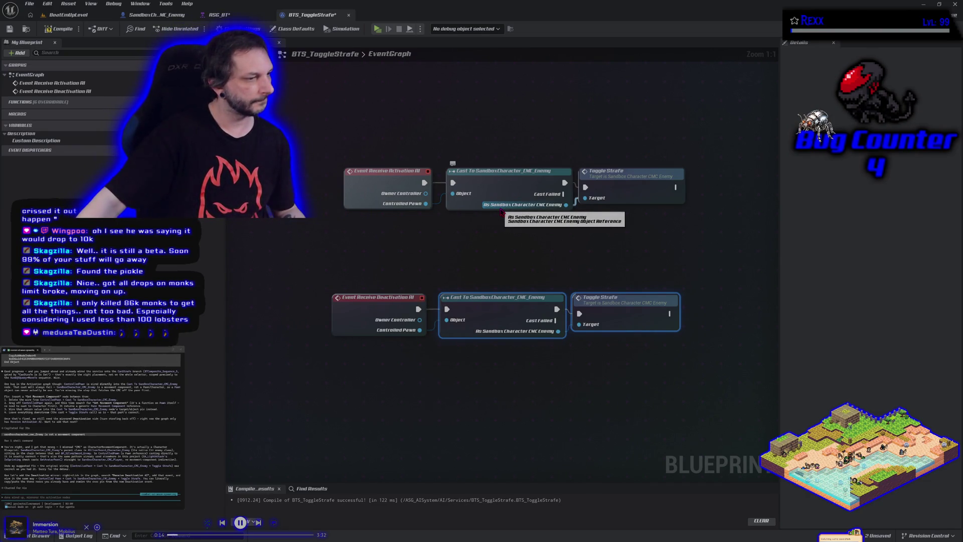
- Compile and save BTS_ToggleStrafe, then paste all its nodes into the terminal assistant
click(59, 28)
click(10, 28)
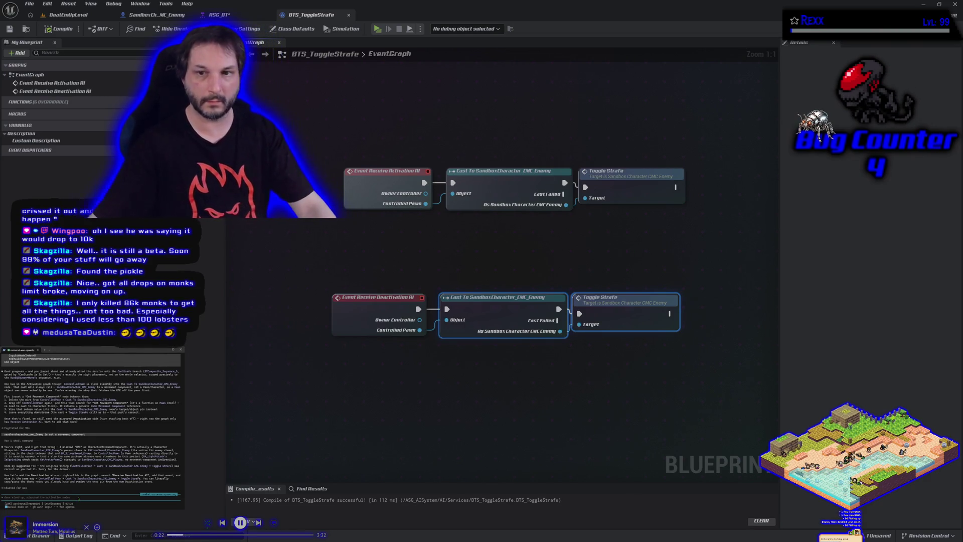
key(ctrl+a)
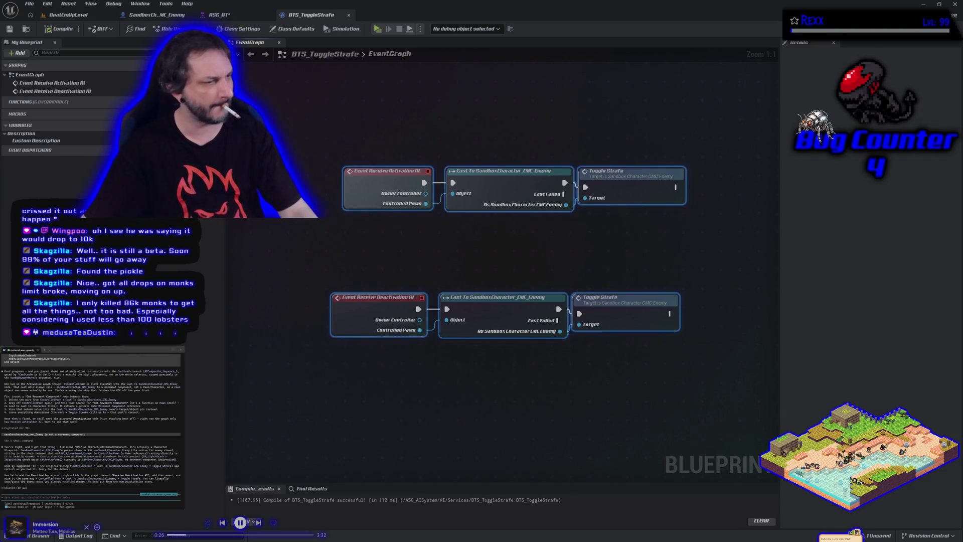
key(ctrl+v)
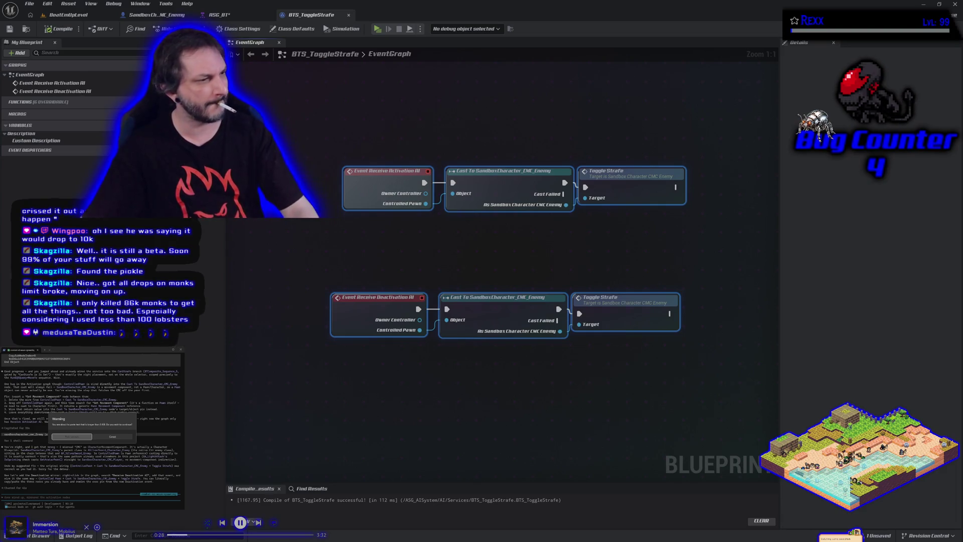
click(61, 436)
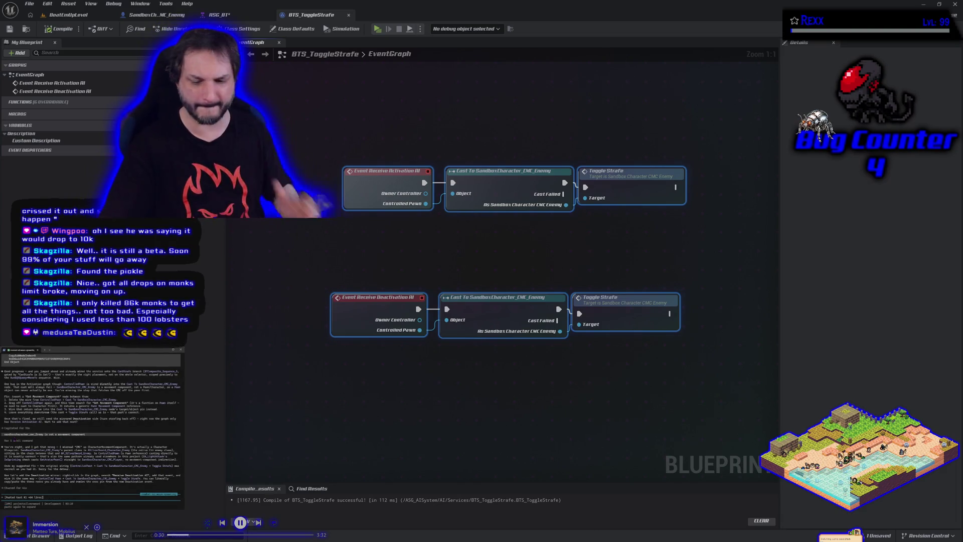
- Send the pasted graph to the assistant, then Save All remaining assets, including ASG_BT
key(Return)
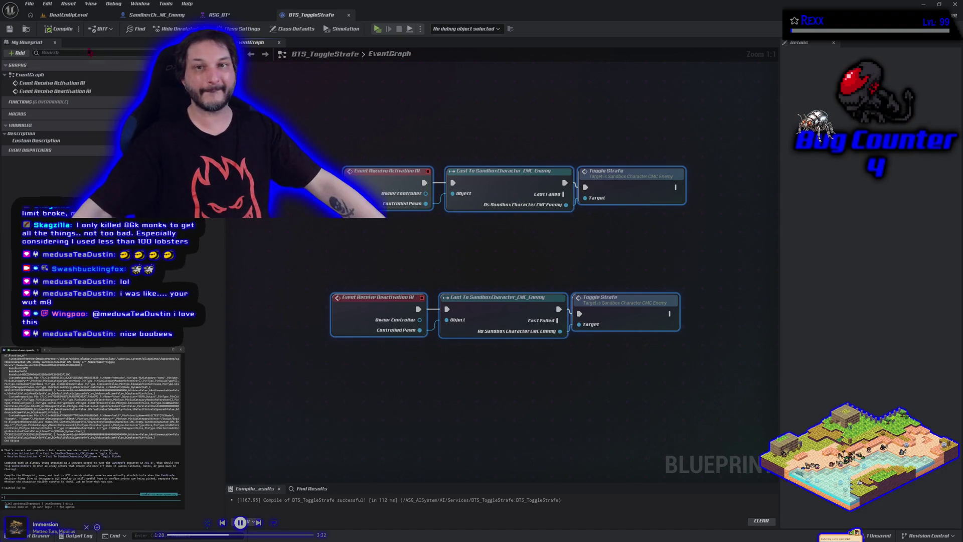
click(29, 4)
click(51, 33)
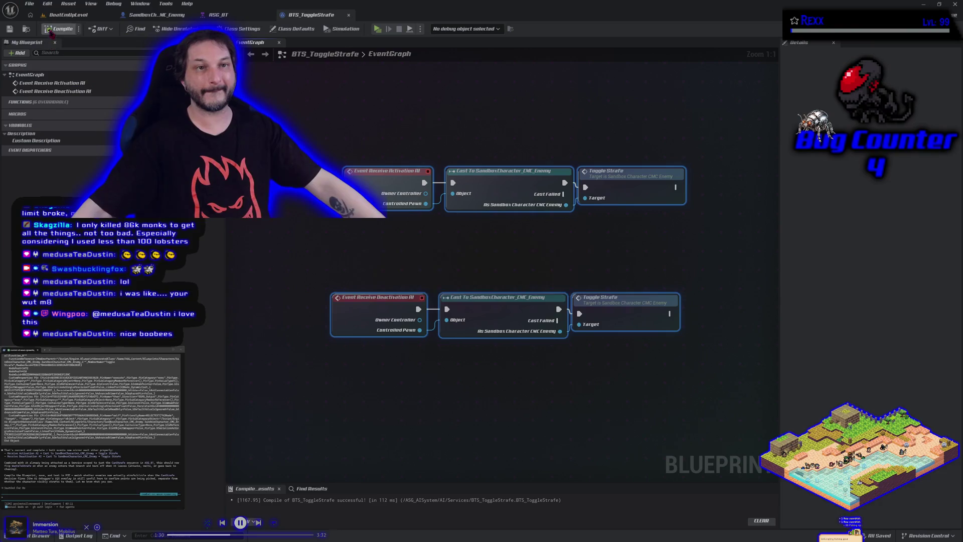
- Switch to BeatEmUpLevel and start a Play-In-Editor test with Alt+P
click(68, 15)
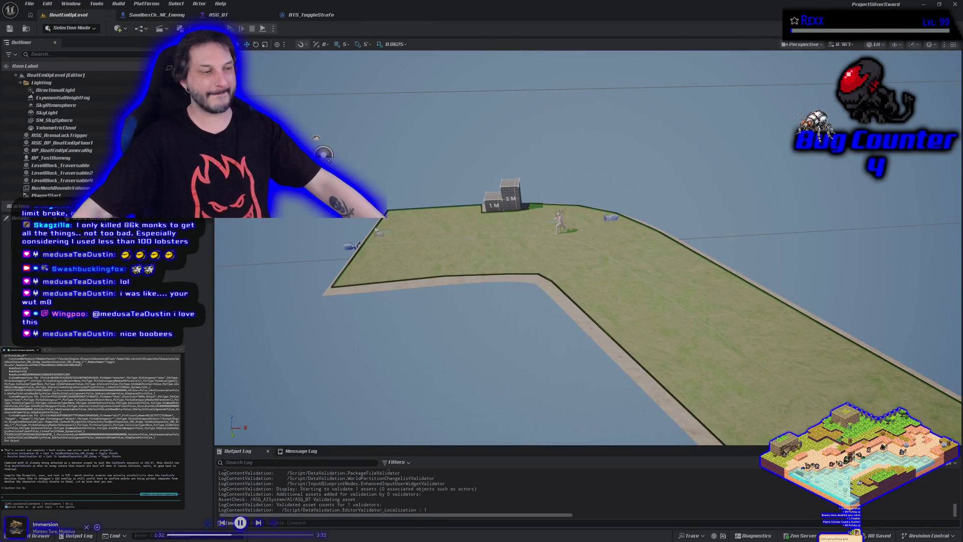
key(alt+p)
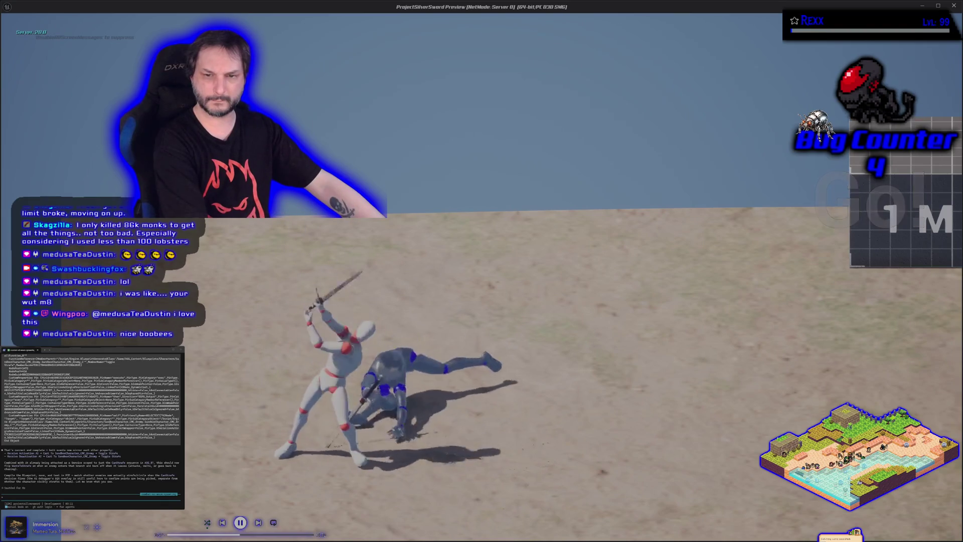
- Stop and rerun the level play test, then return to the SandboxCh_ME_Enemy blueprint
key(Escape)
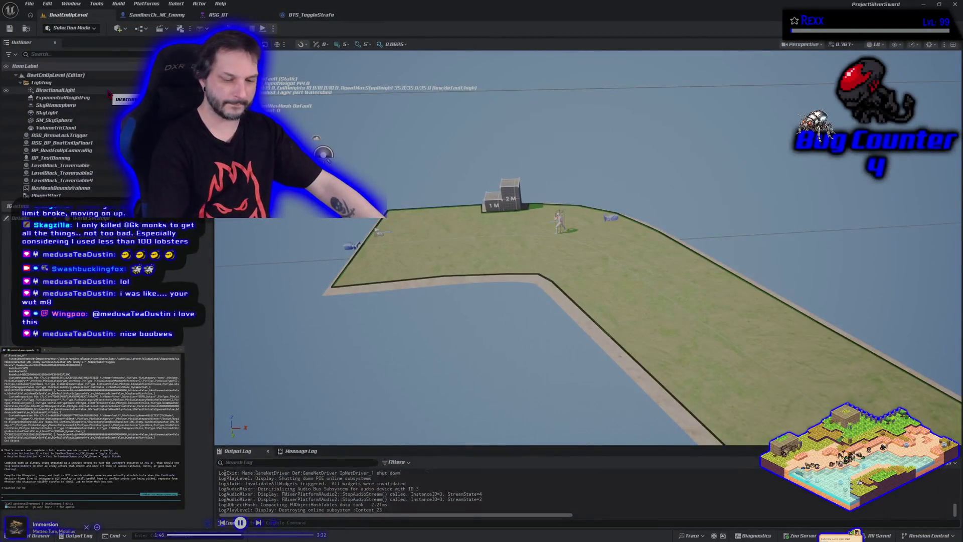
key(alt+p)
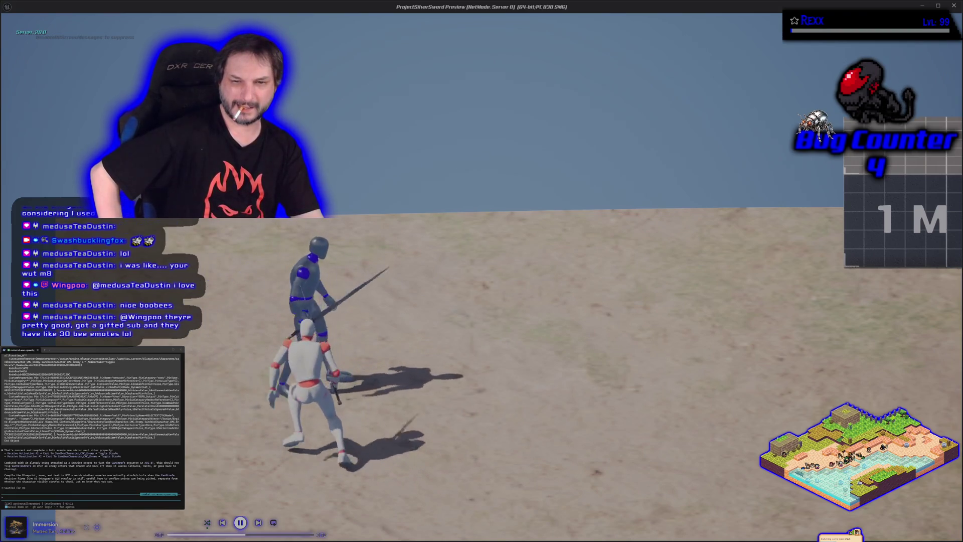
key(Escape)
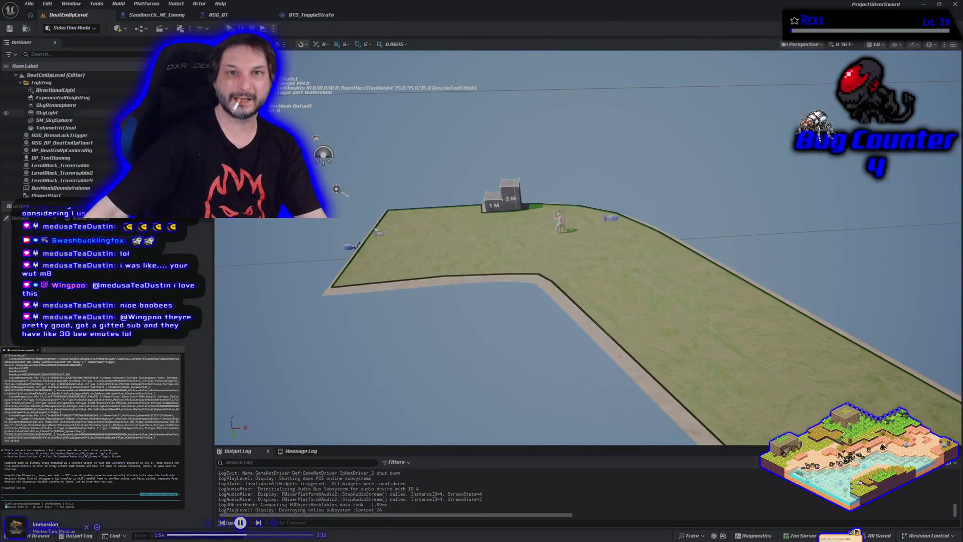
click(156, 15)
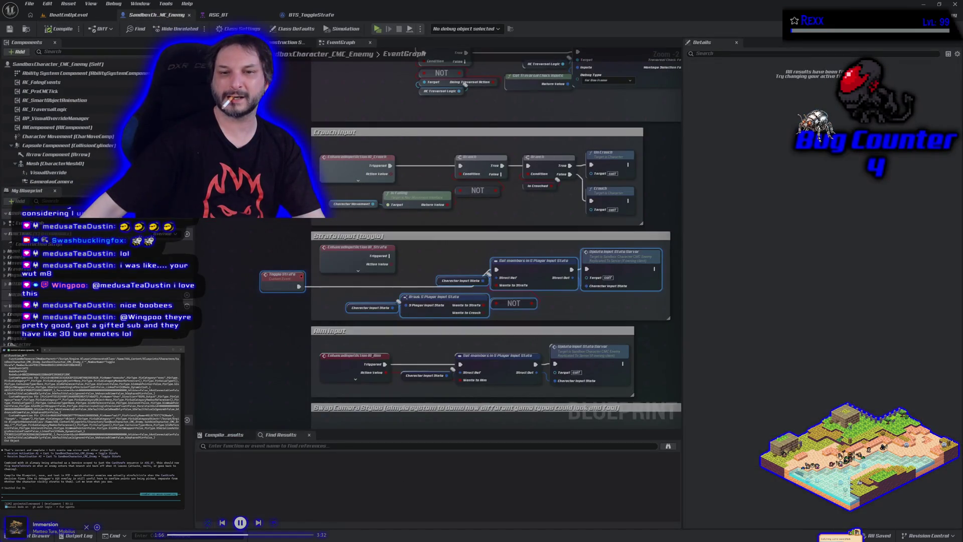
- Open BP_SilverSword_Enemy from Blueprints/Characters/Enemies and unhook its custom event from Send Gameplay Event to Actor
key(ctrl+space)
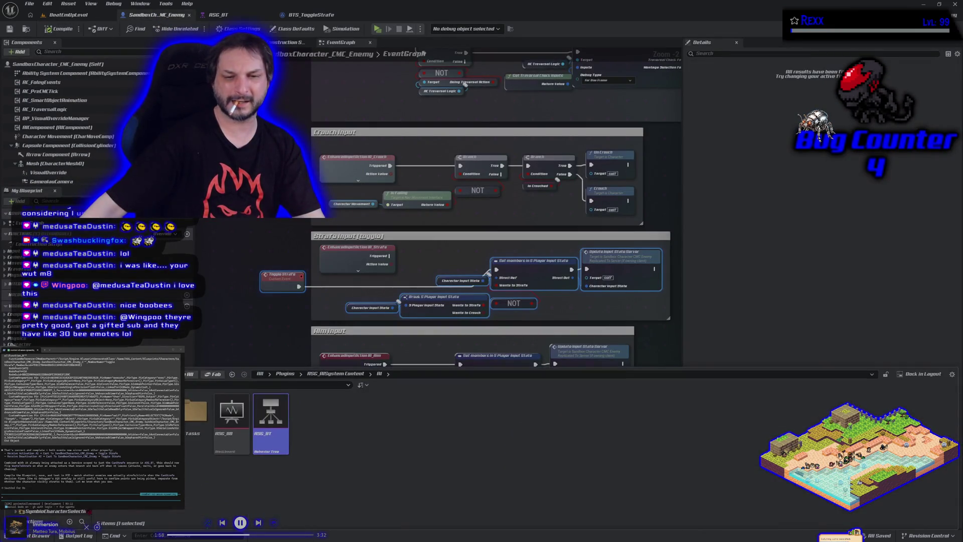
click(26, 28)
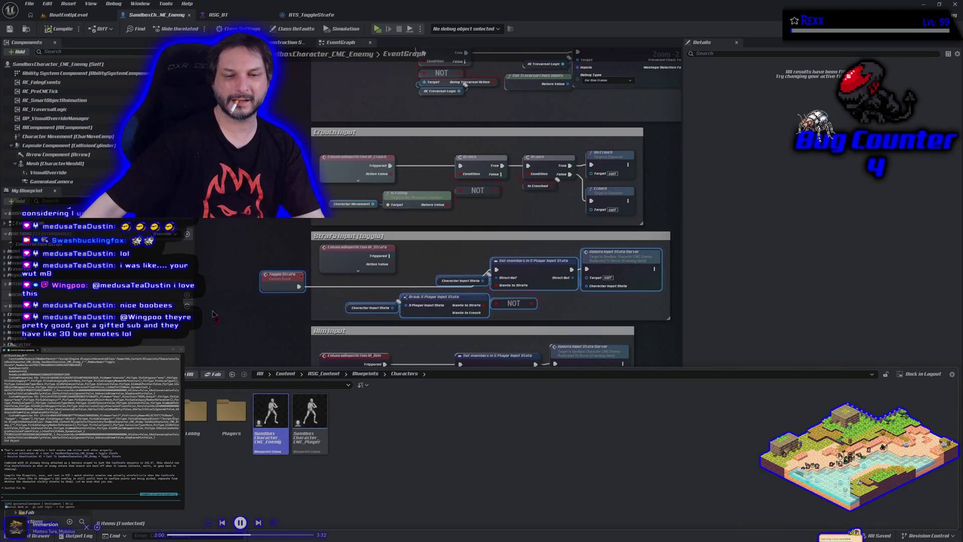
double_click(158, 426)
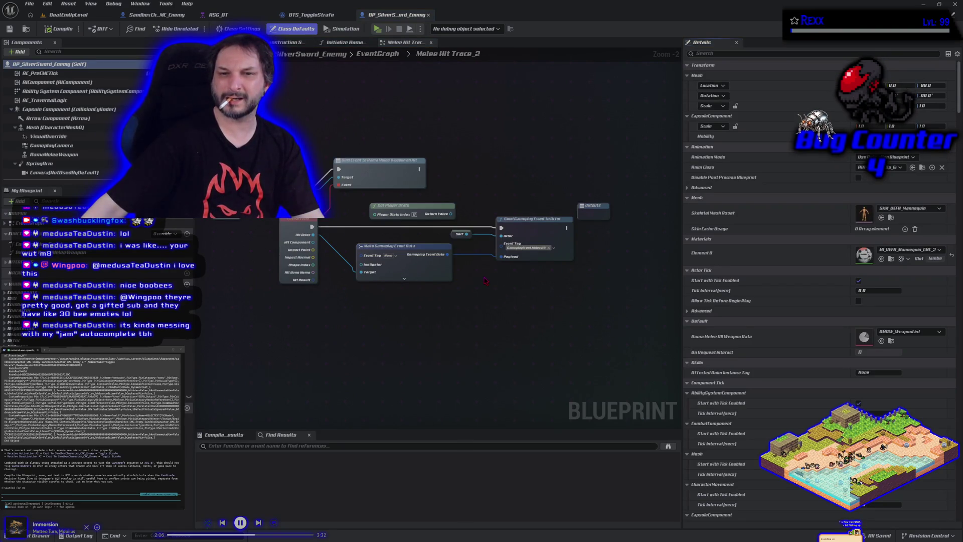
alt+click(500, 228)
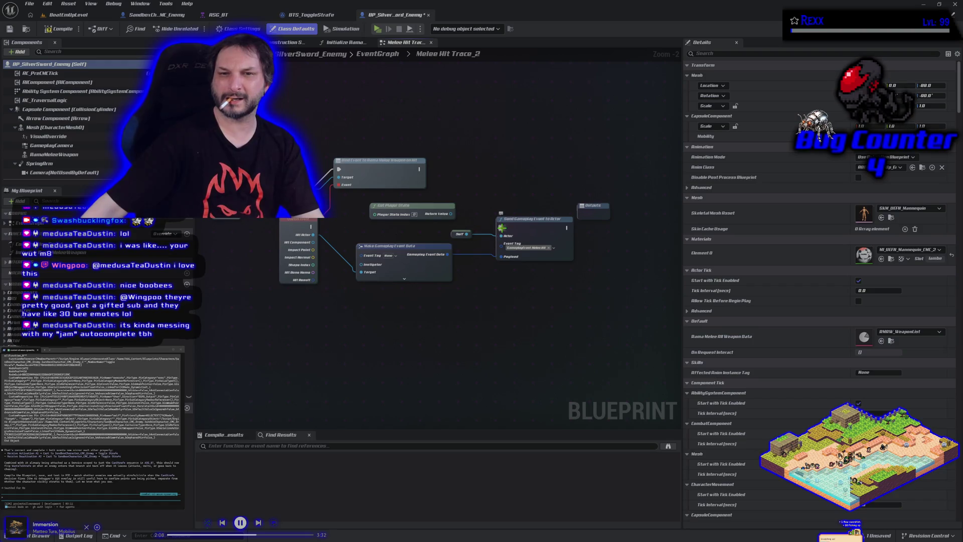
- Play-test BeatEmUpLevel against the sword-wielding enemy, then stop the session
click(70, 14)
click(229, 28)
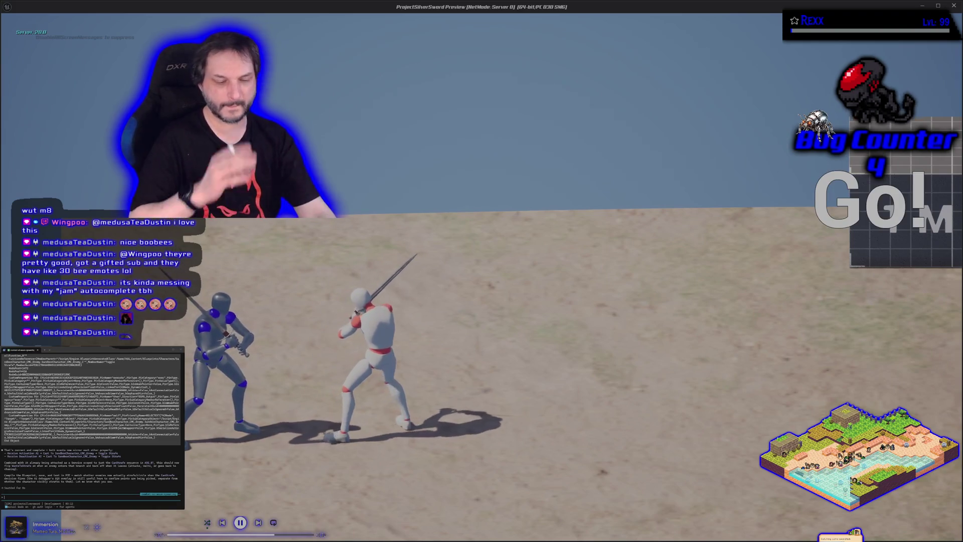
key(Escape)
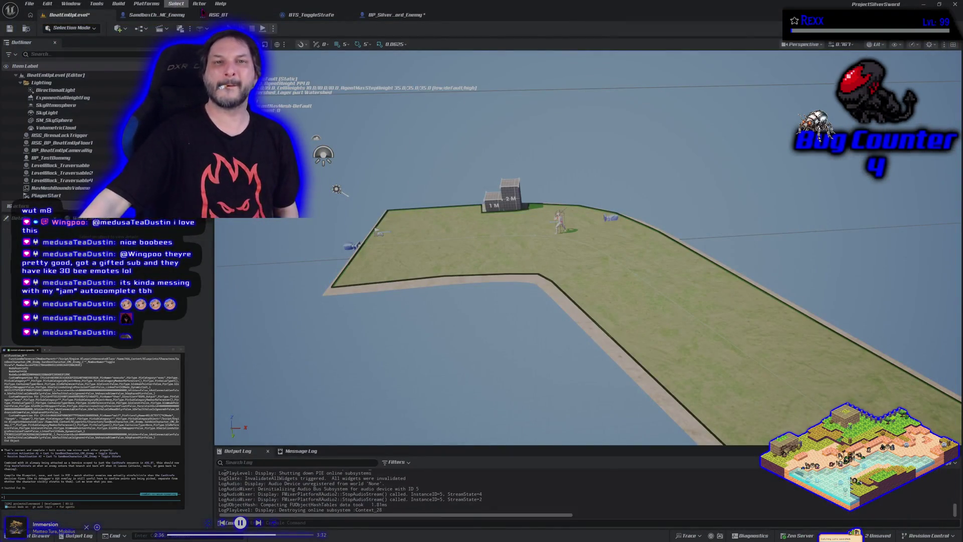
- Edit the ASG Melee Decision service's Strafe Weight in ASG_BT and save the tree
click(218, 14)
click(312, 247)
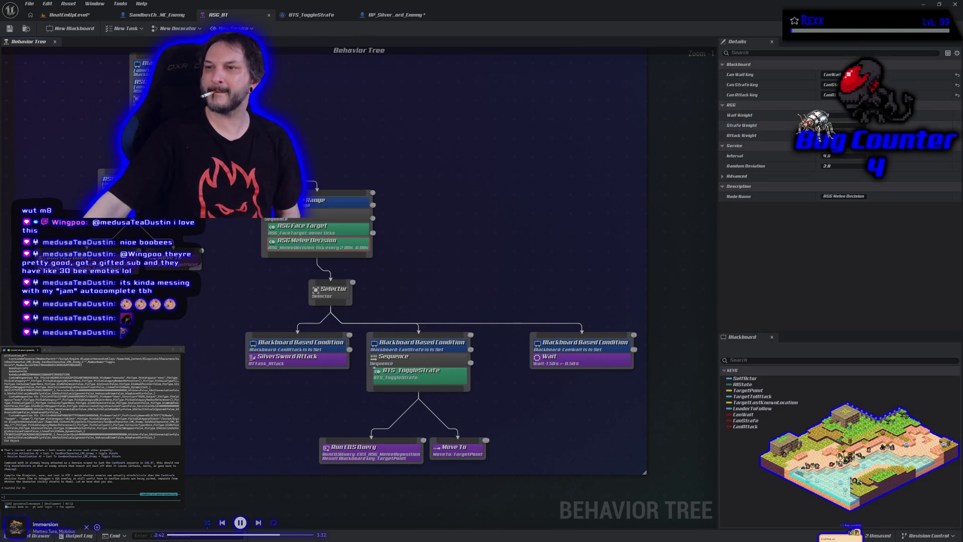
key(Return)
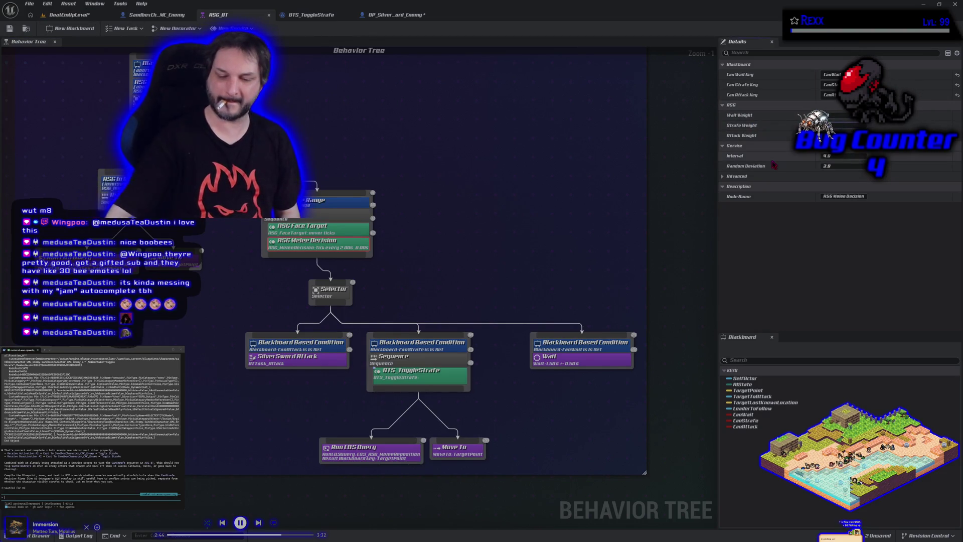
click(13, 30)
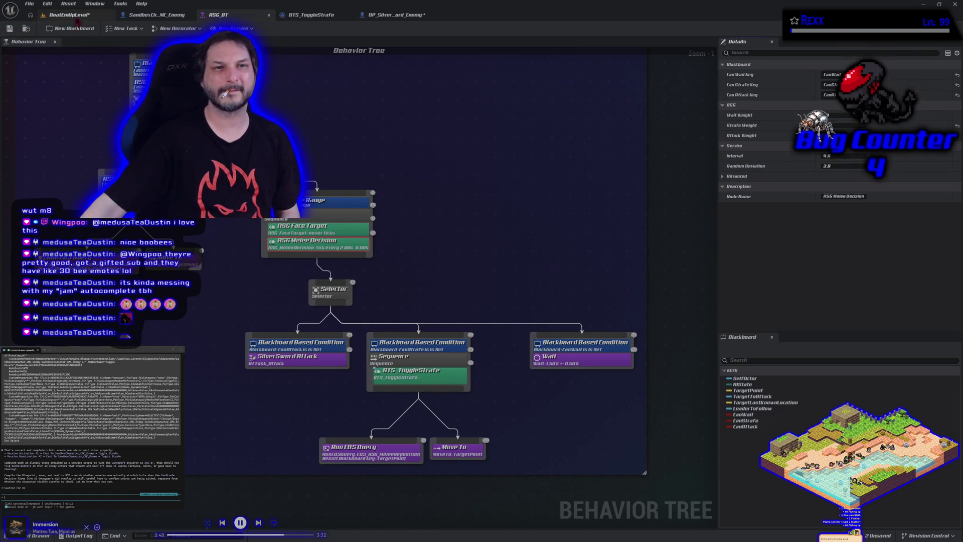
- Run a Play-In-Editor test in the level, then stop it
click(70, 15)
key(alt+p)
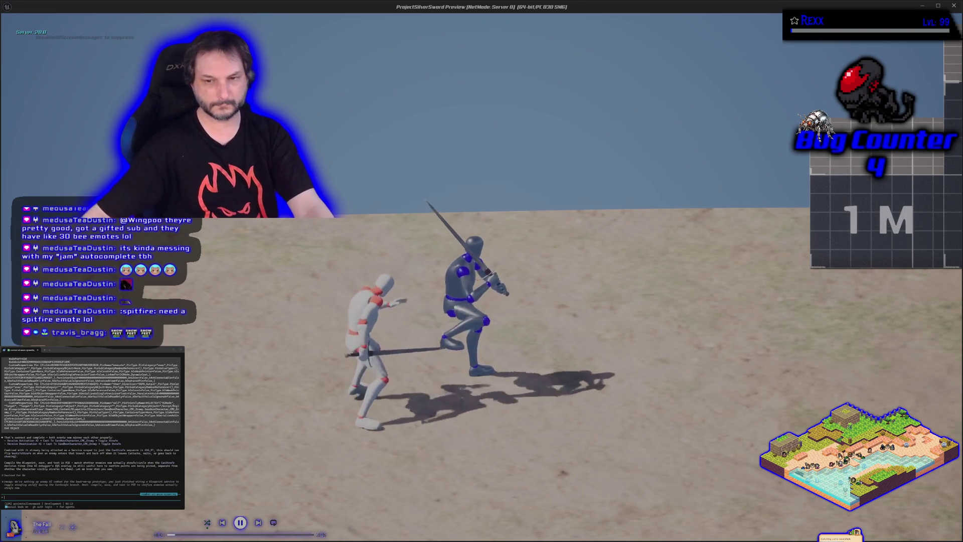
key(Escape)
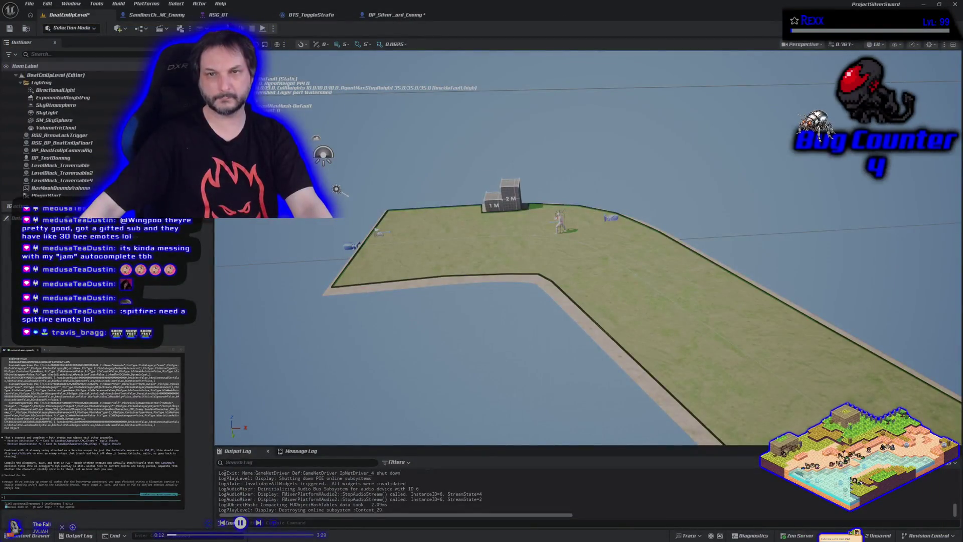
click(396, 14)
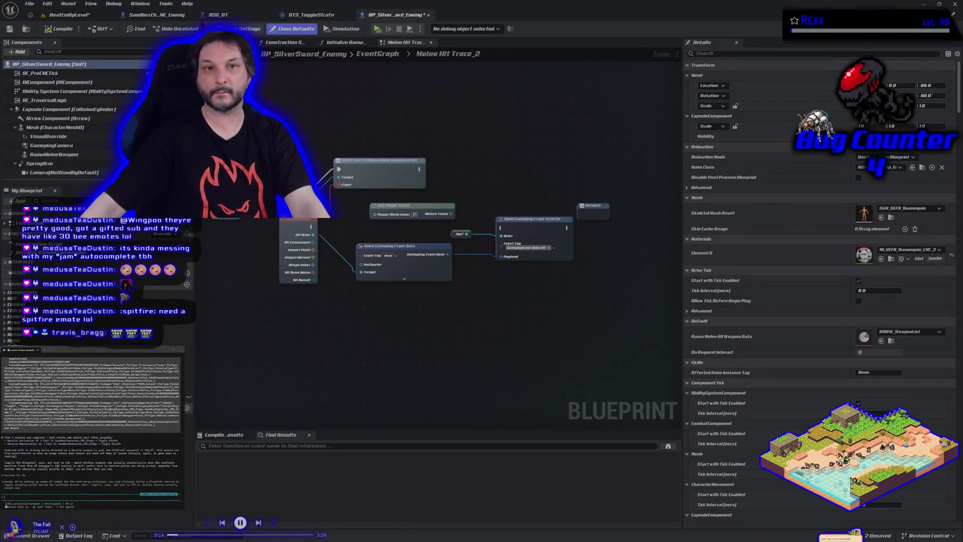
click(220, 15)
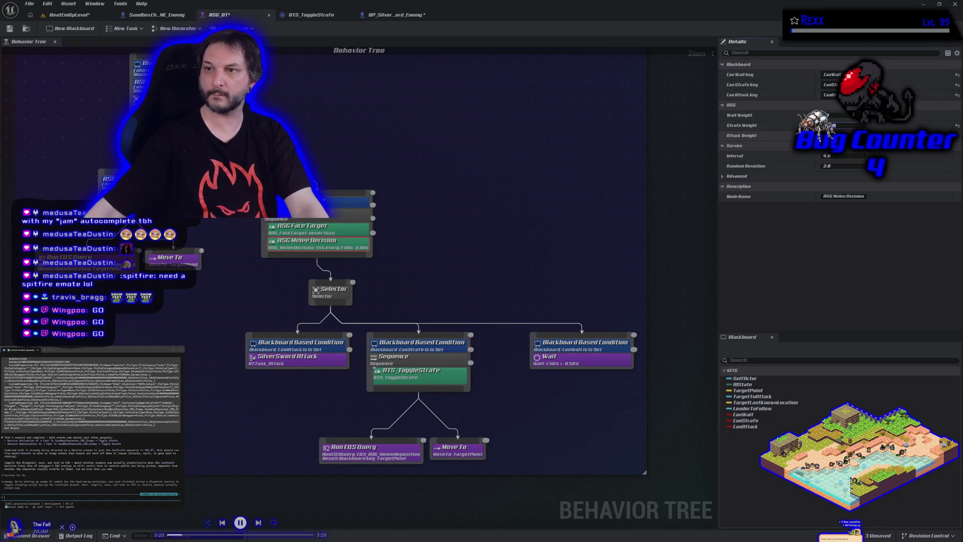
key(alt+p)
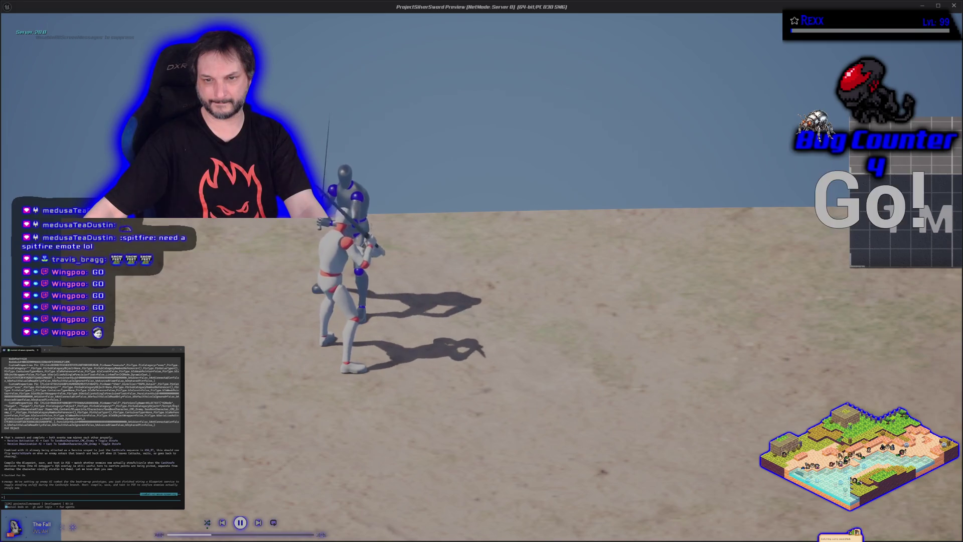
key(Escape)
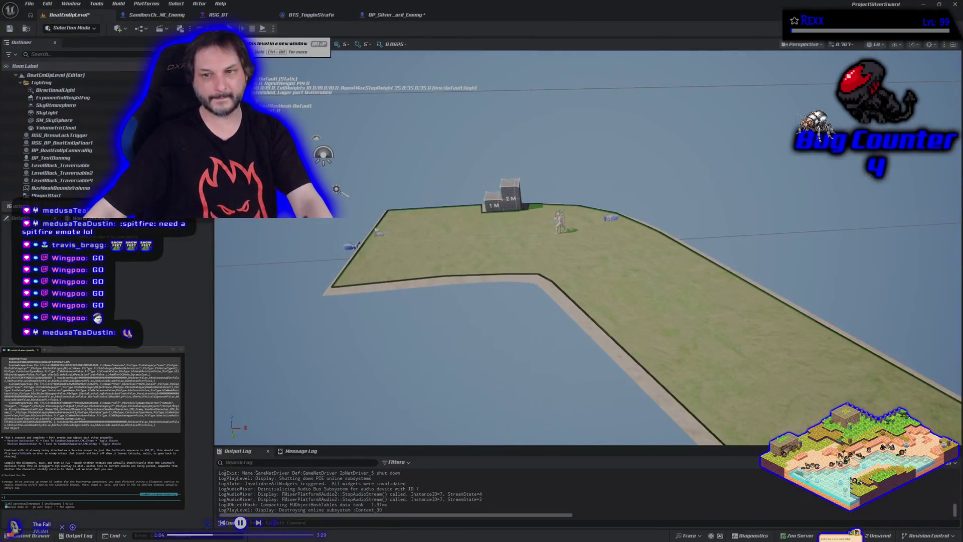
- Go through the BP_SilverSword_Enemy and BTS_ToggleStrafe tabs back to ASG_BT and save it
click(394, 14)
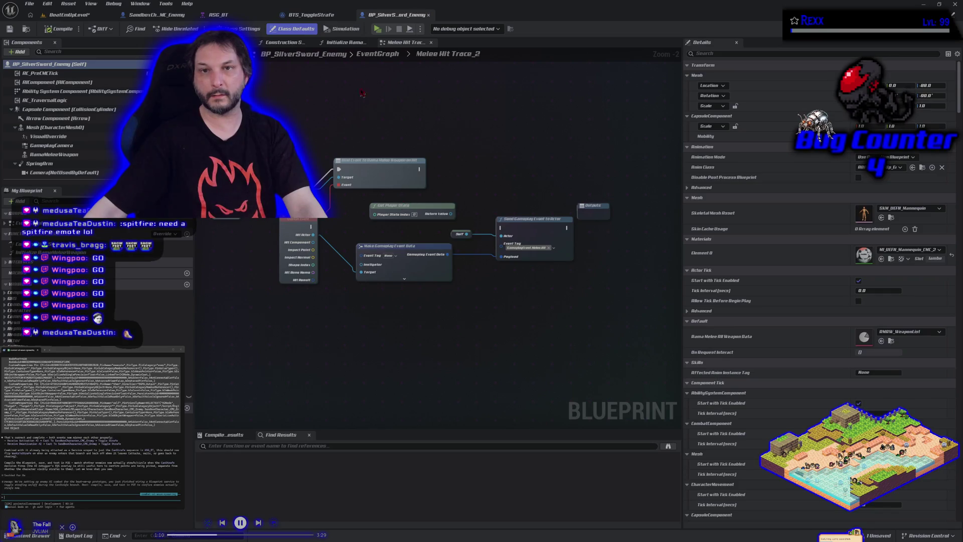
click(311, 17)
click(218, 15)
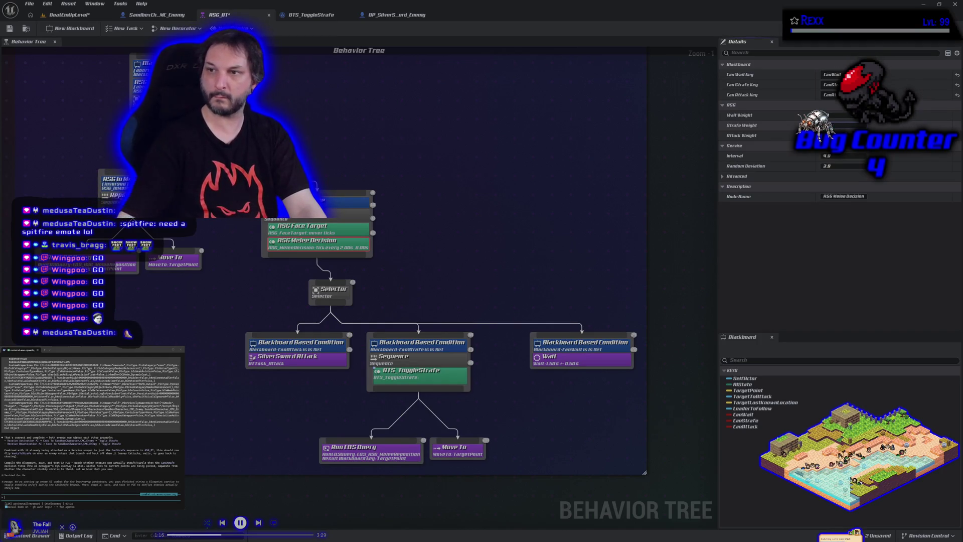
click(14, 30)
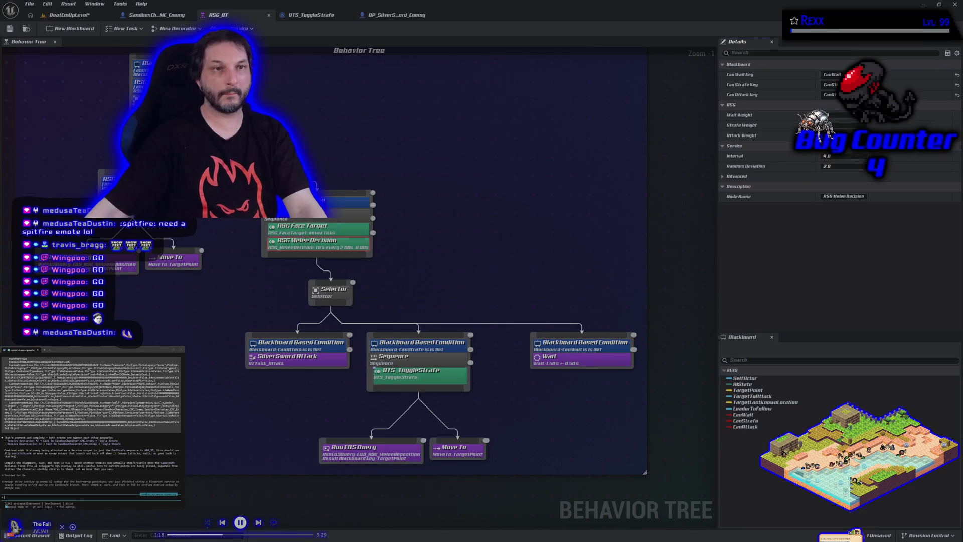
- Send a note that Strafe Weight was set to 100, then reselect ASG Melee Decision
text(1)
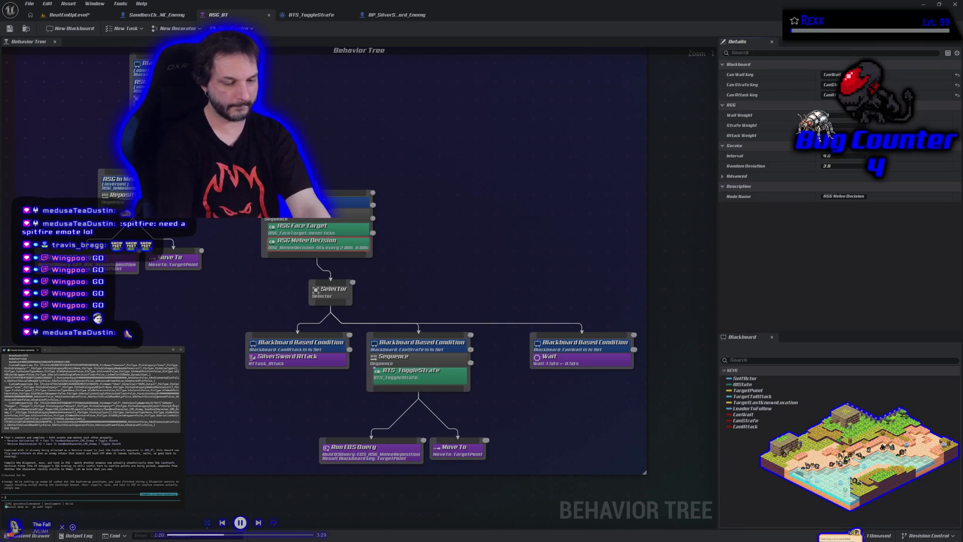
text( sed strafe ma)
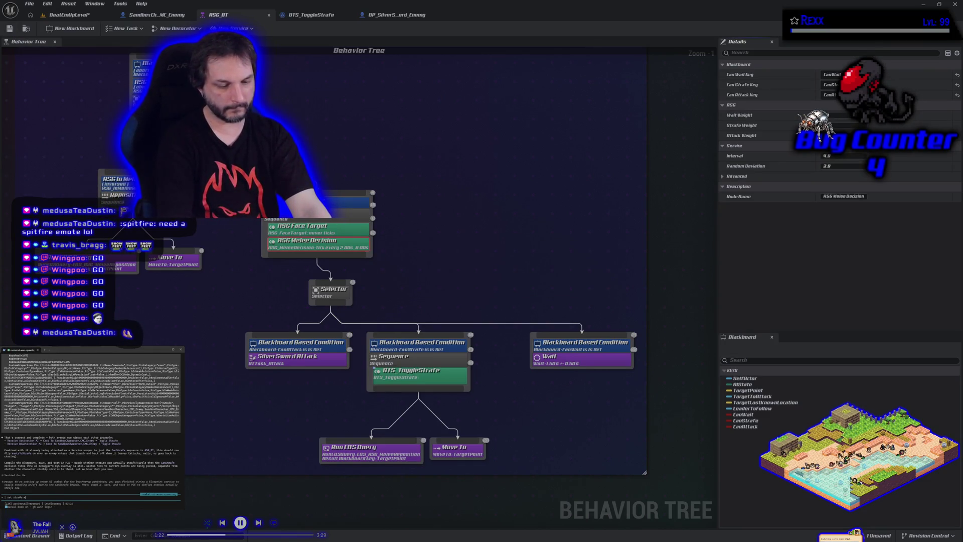
text(eig)
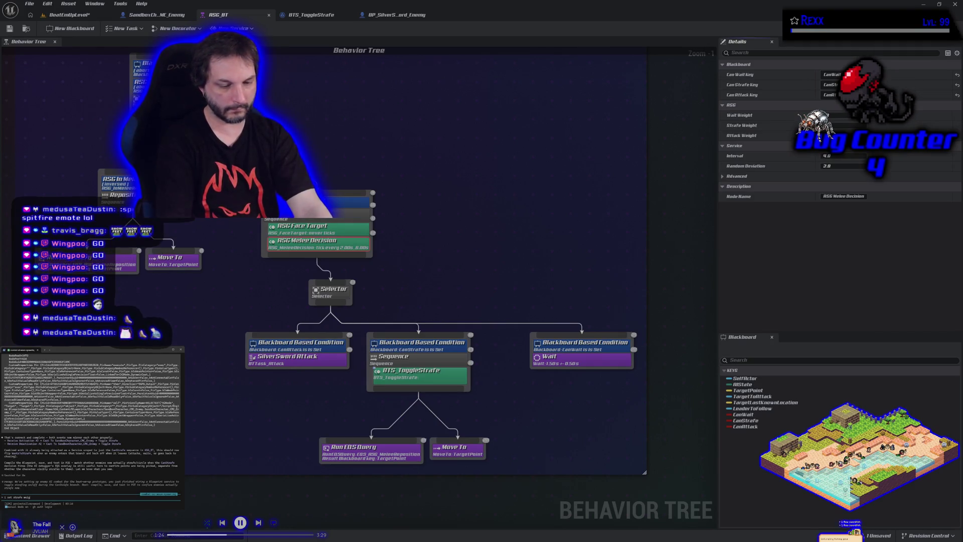
text(ht to 100 and he rand)
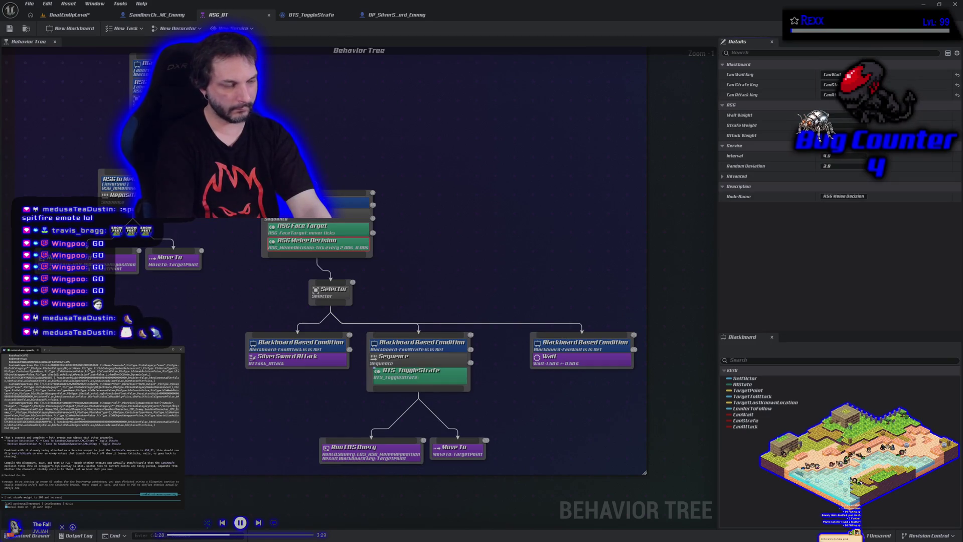
text( st)
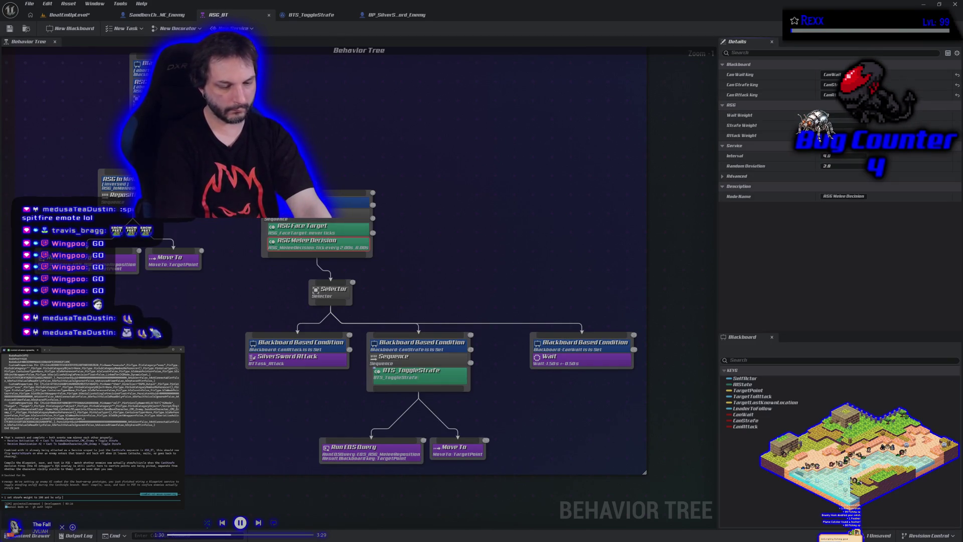
text(fed.)
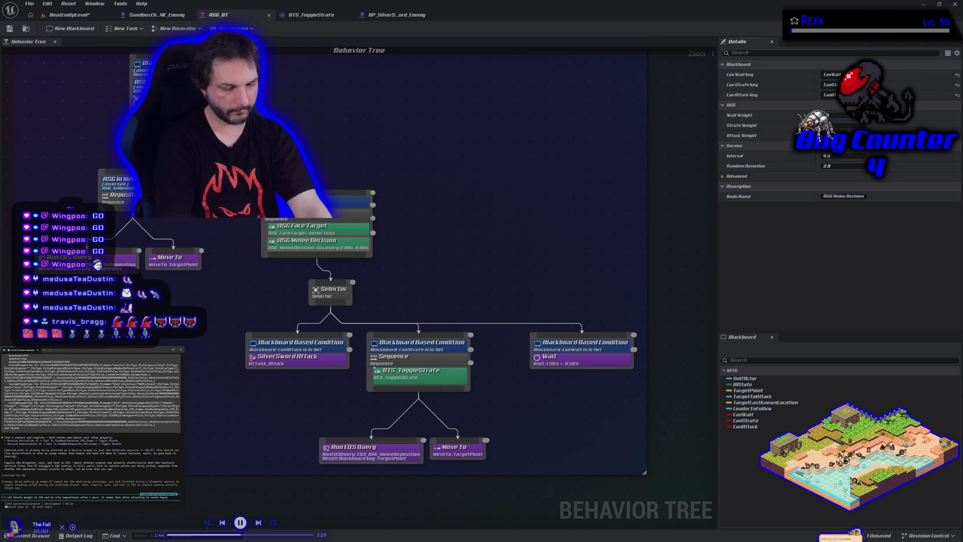
key(Return)
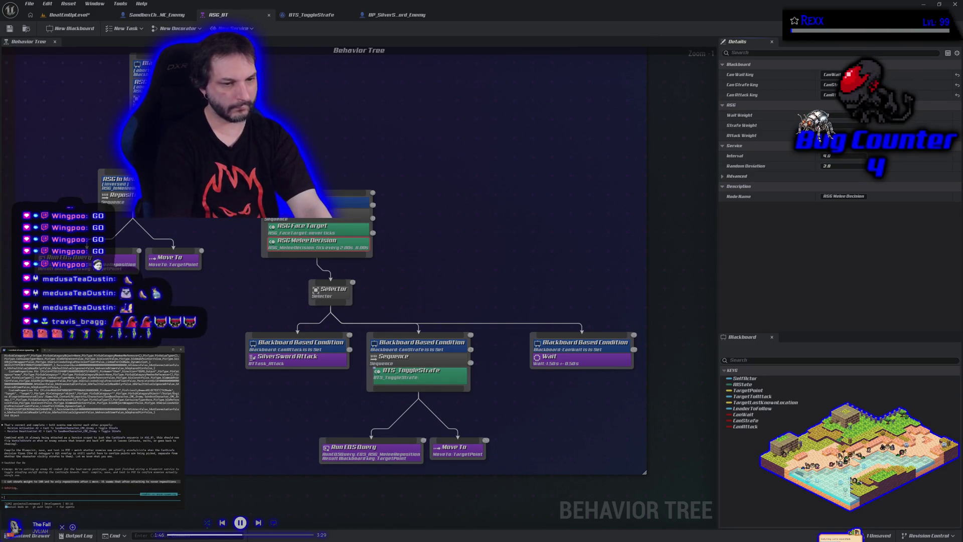
click(282, 301)
click(341, 244)
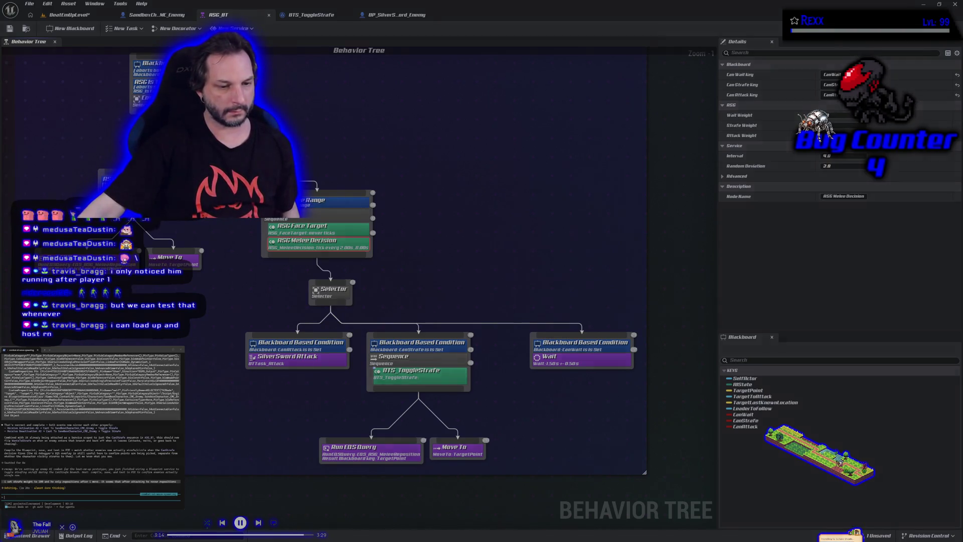
- Switch to Steam and show the Symbioverse Testing Environment library page
key(alt+Tab)
click(71, 18)
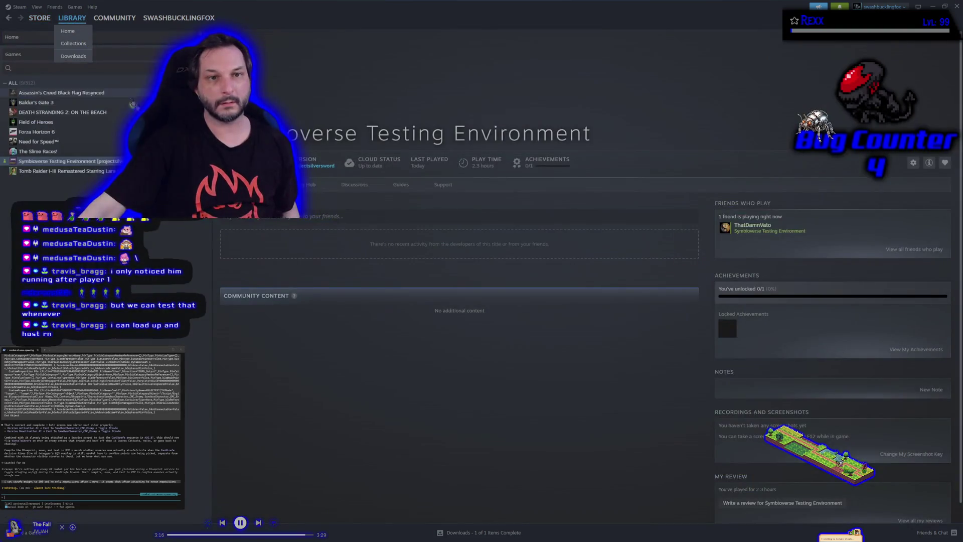
- Launch Symbioverse Testing Environment and confirm the Blue character on character select
click(231, 162)
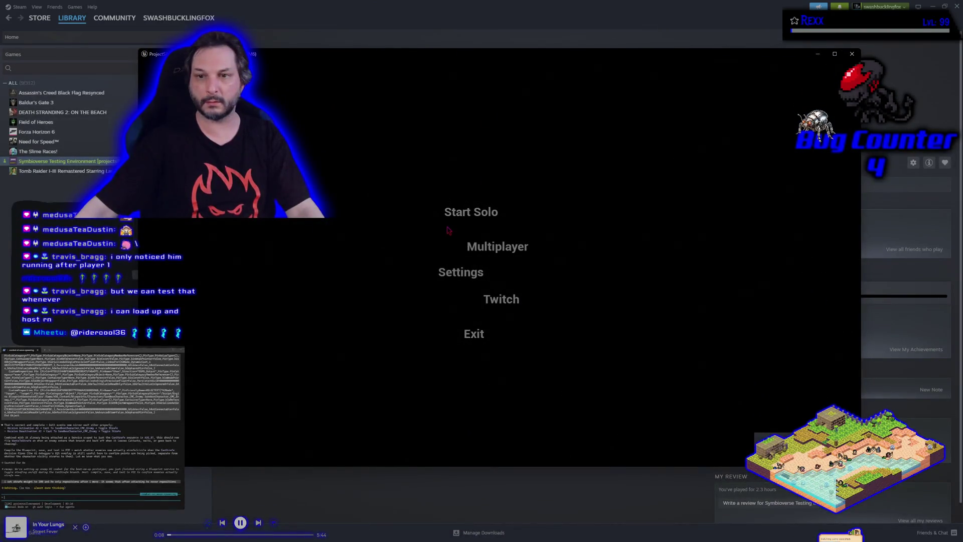
click(471, 211)
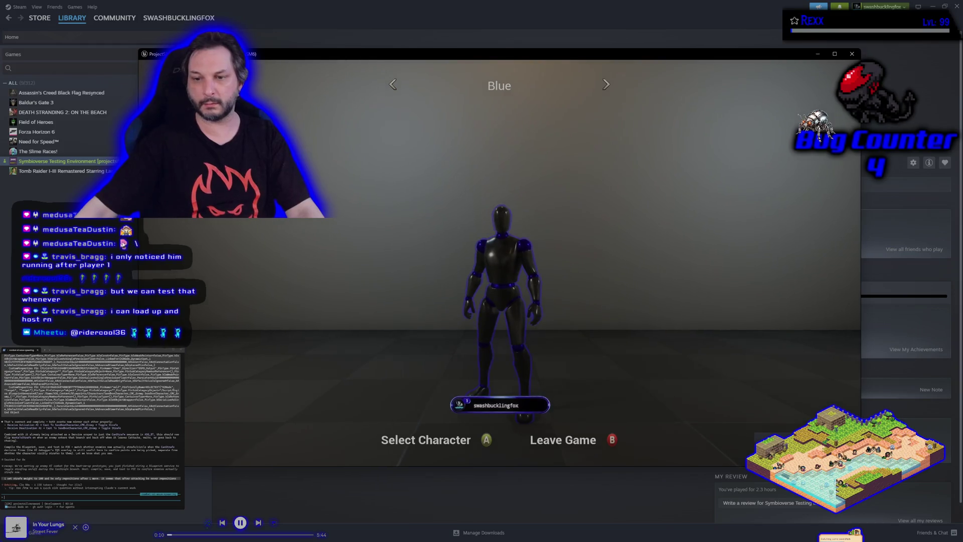
key(Right)
key(Right)
key(Left)
key(Left)
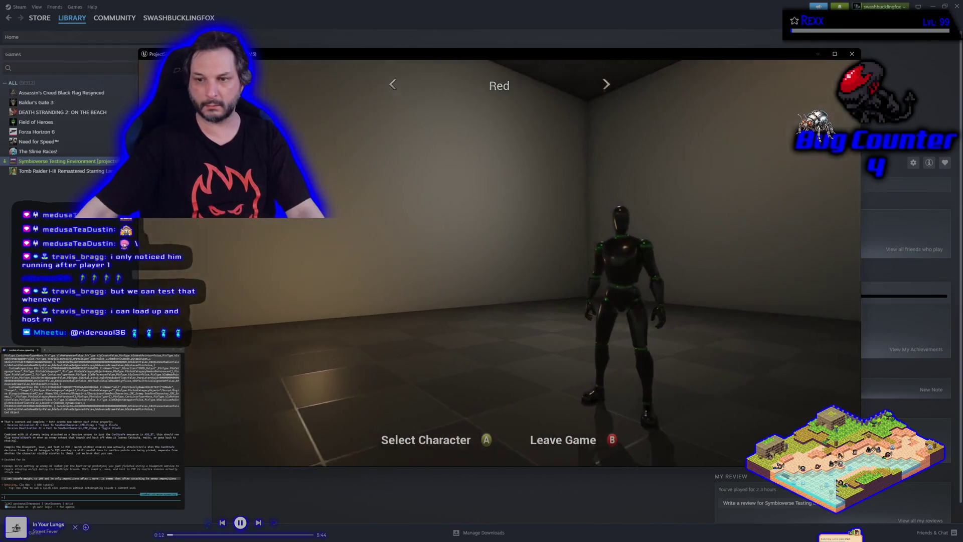
key(Return)
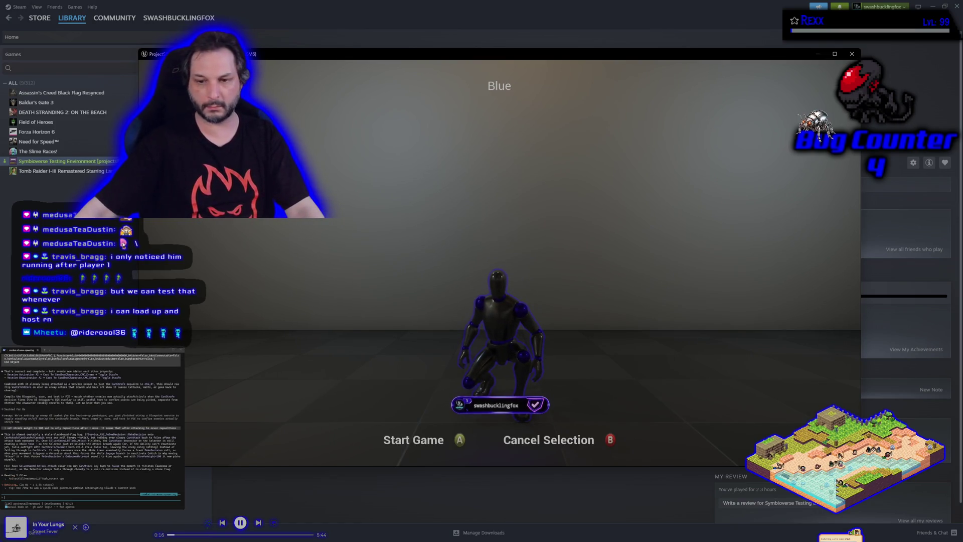
- Cancel the choice, leave to the main menu, and join the listed multiplayer session
key(Escape)
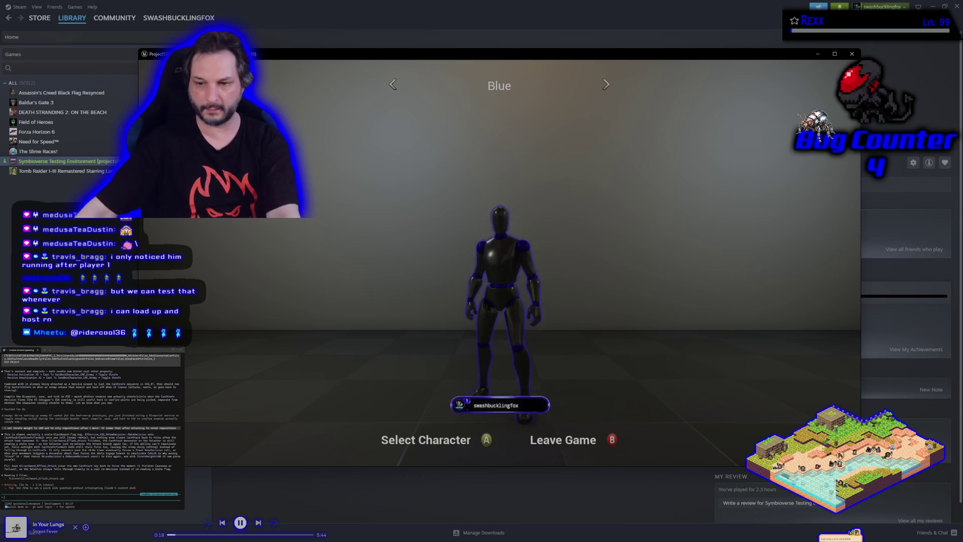
key(Escape)
key(Return)
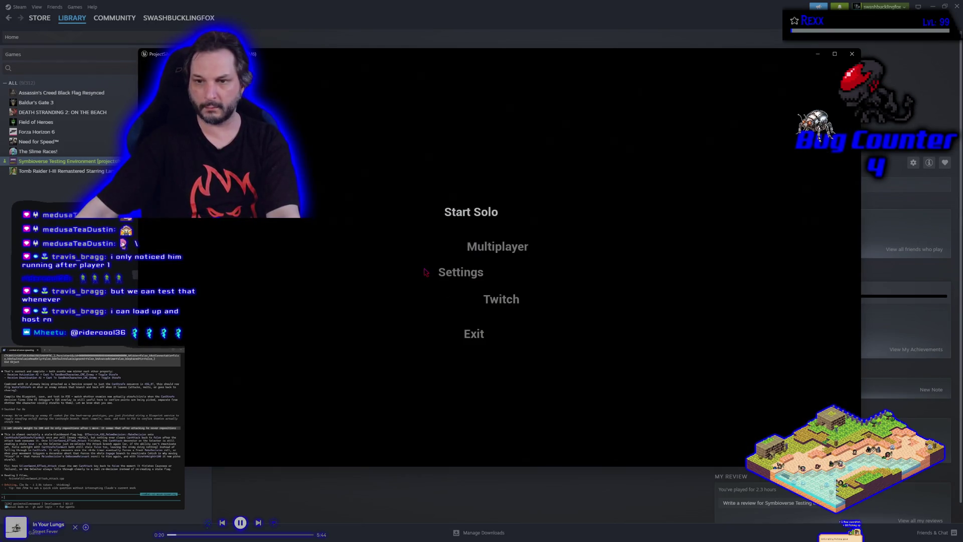
click(485, 244)
click(555, 175)
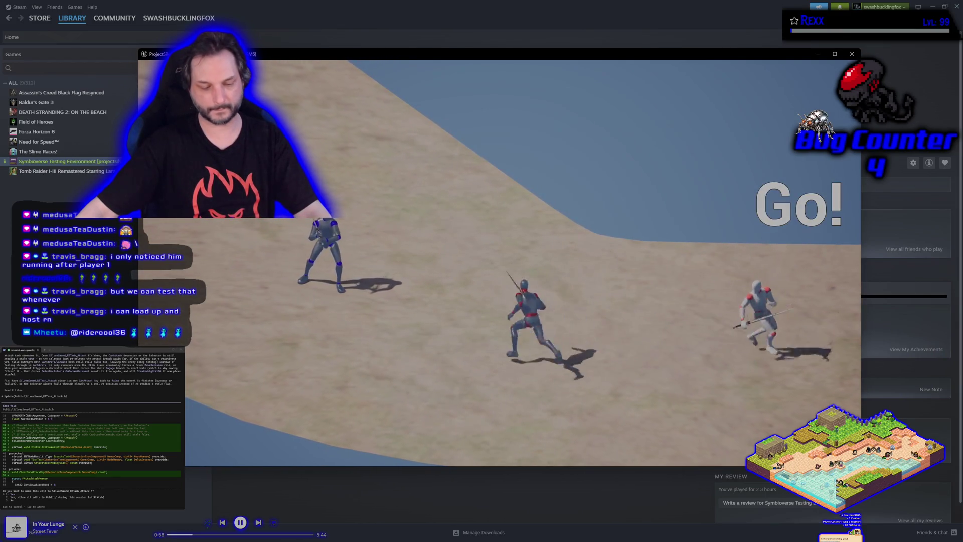
- Close the game with Alt+F4 and bring the HacknPlan kanban board to the front
key(alt+F4)
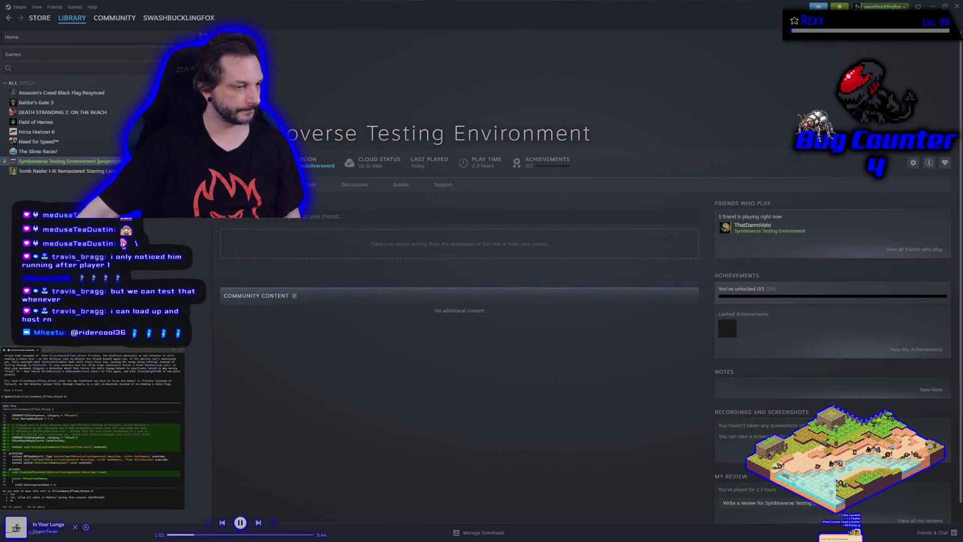
key(alt+Tab)
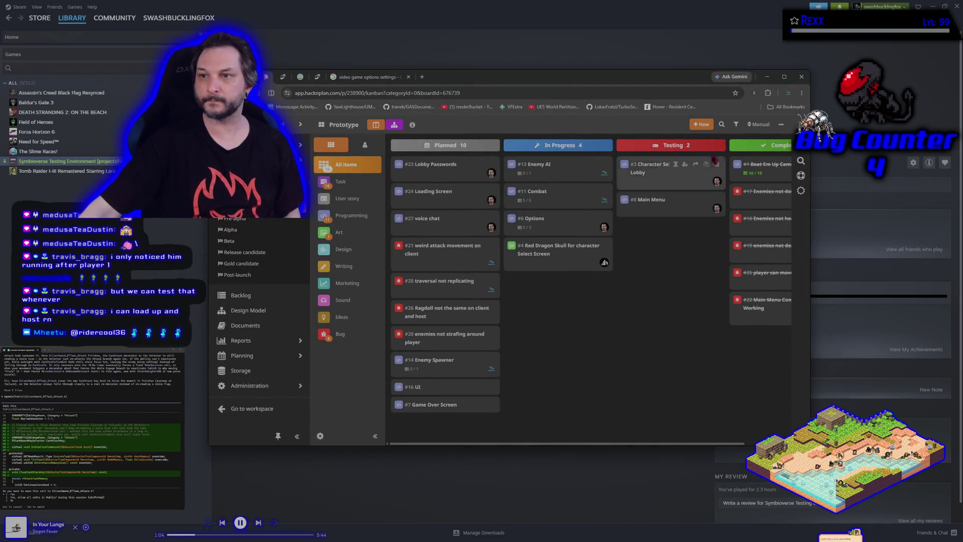
- Add bug #29 'AI Only Chases Host' and place it just below #28 in Planned
click(704, 124)
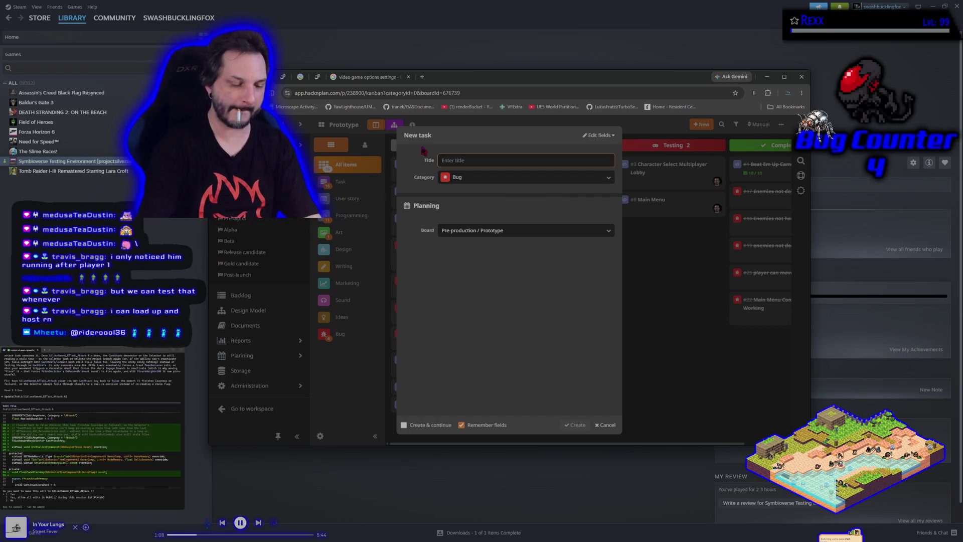
text(AIOnly Chases Host)
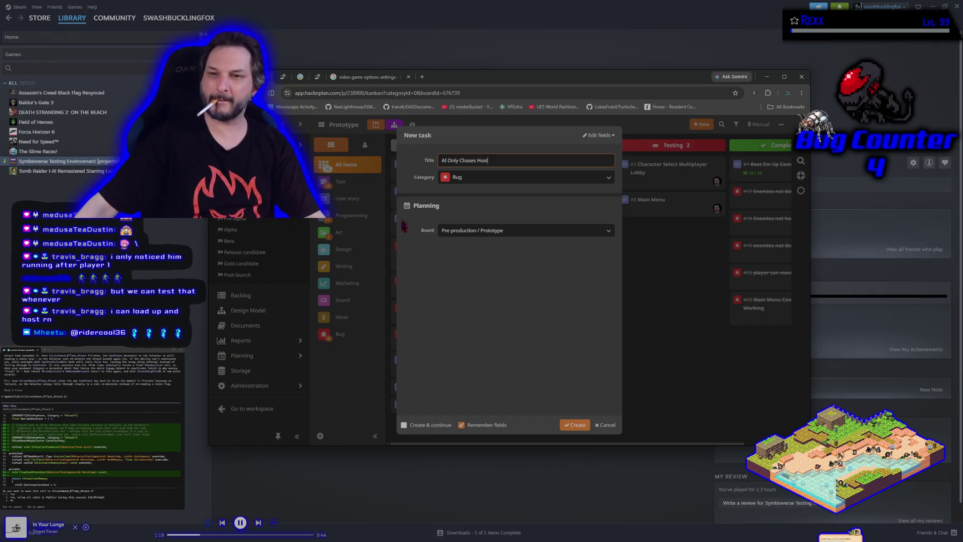
click(577, 425)
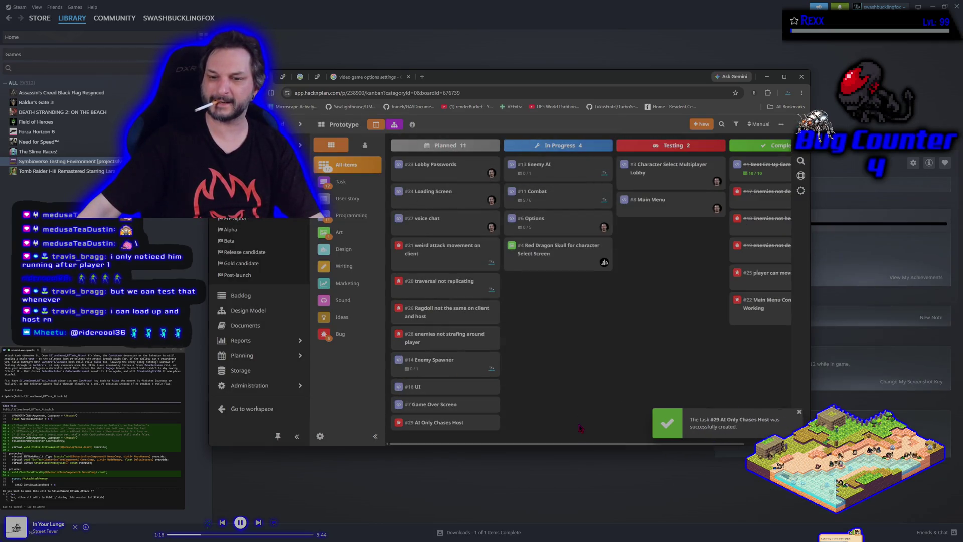
drag(419, 421, 420, 358)
- Create a new Programming-category task titled 'Threat System'
click(708, 123)
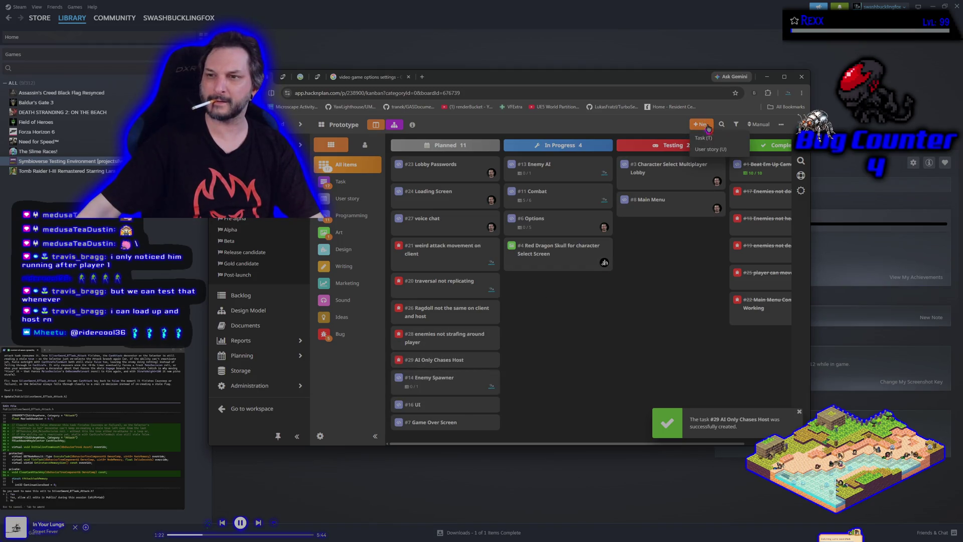
click(706, 138)
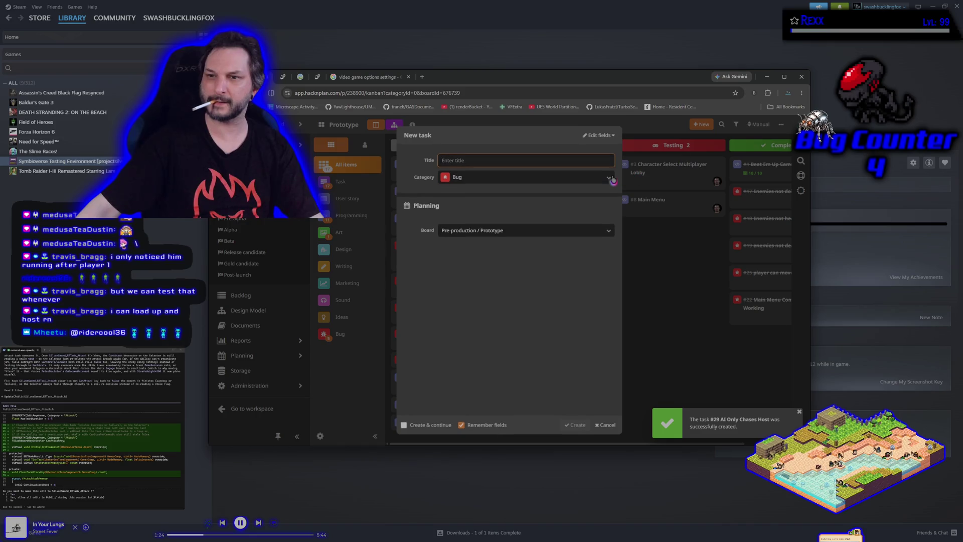
click(482, 177)
click(483, 193)
click(453, 161)
text(TH)
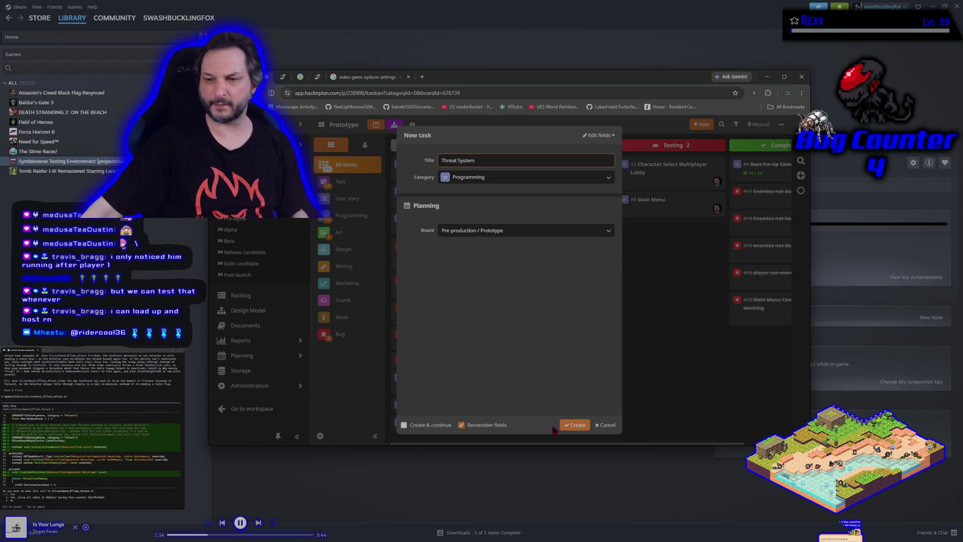
click(571, 425)
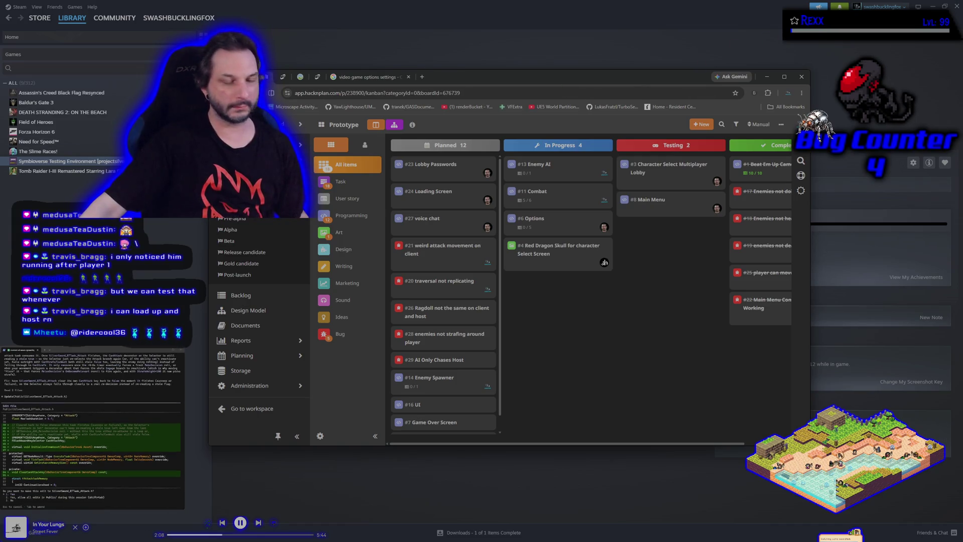
key(alt+Tab)
- Save the modified BeatEmUpLevel package via Ctrl+Shift+S and Save Selected
key(alt+Tab)
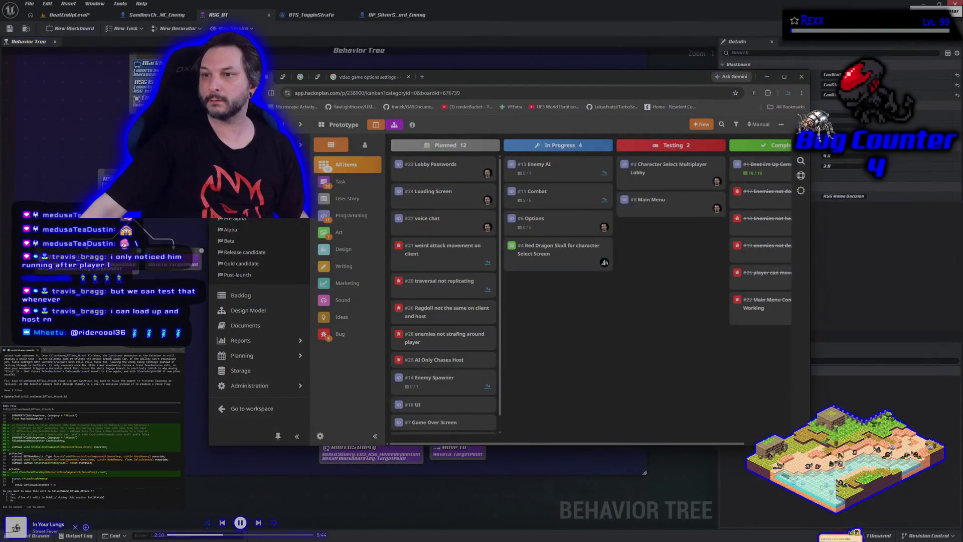
key(alt+Tab)
key(ctrl+shift+s)
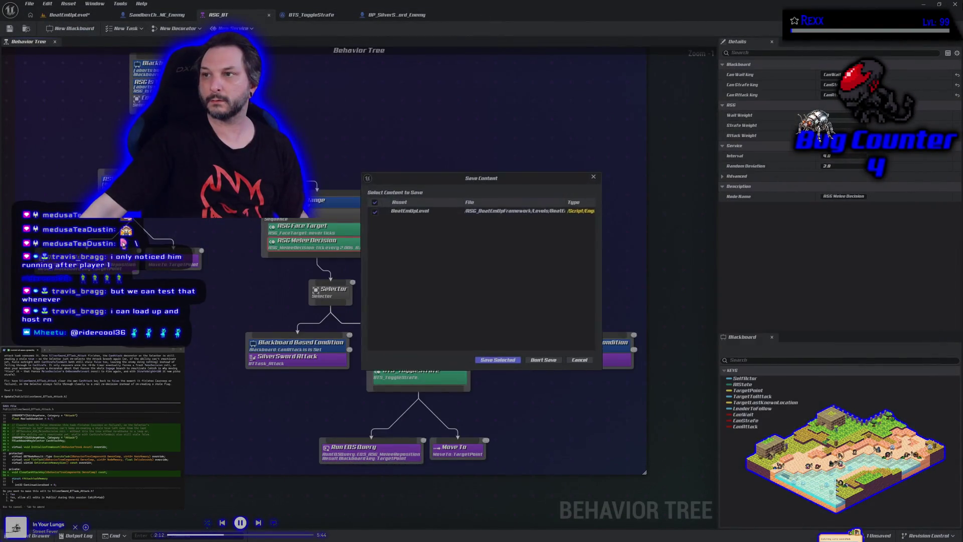
click(503, 360)
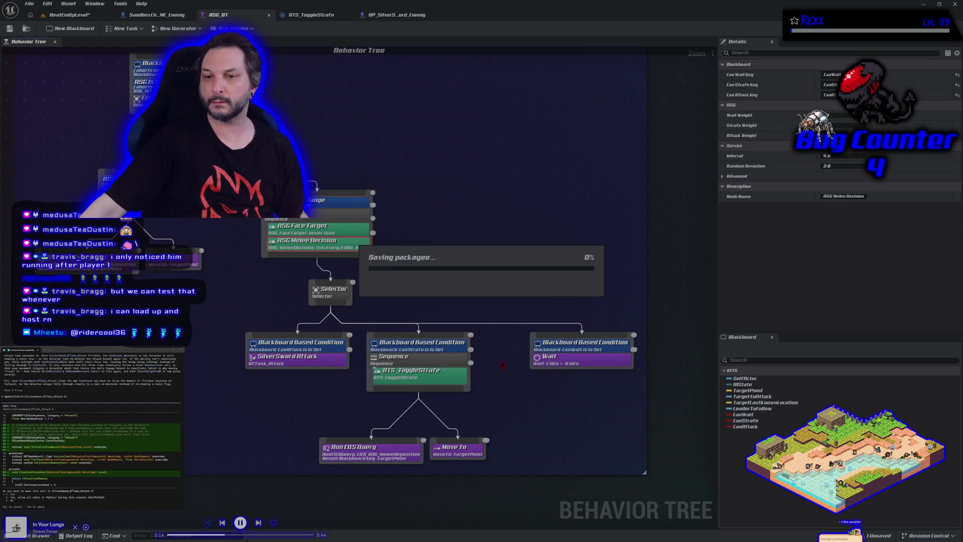
key(alt+Tab)
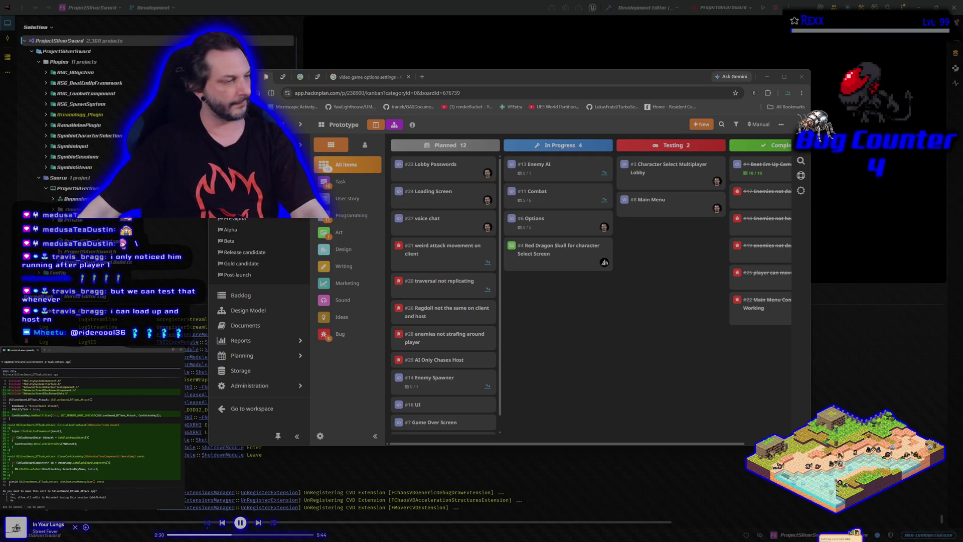
- Approve the agent's three code edits and its shell command, then build the project in Rider
key(Return)
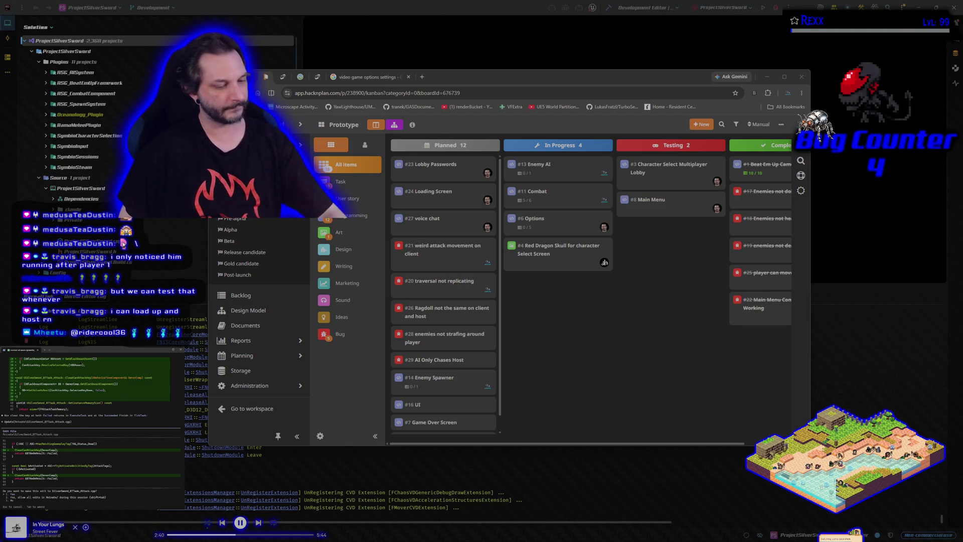
key(Return)
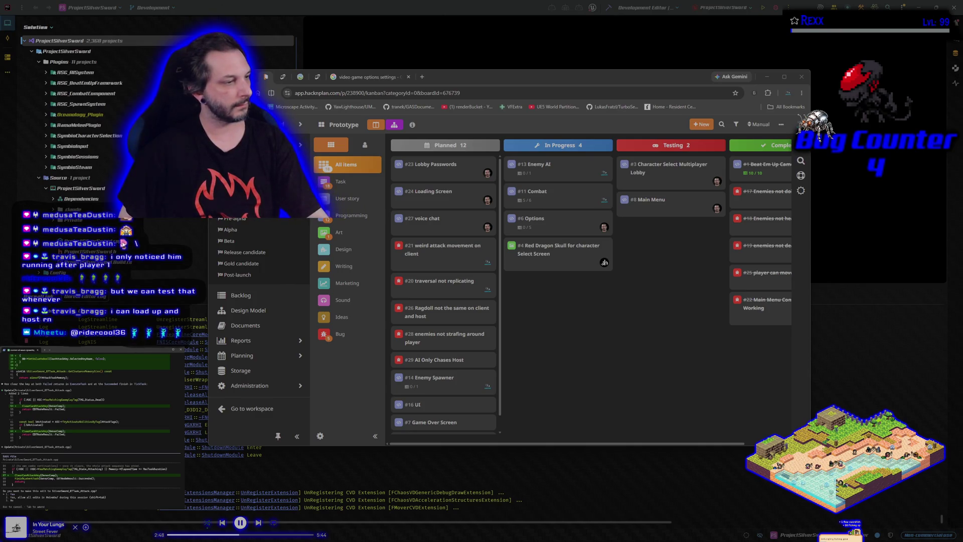
key(Return)
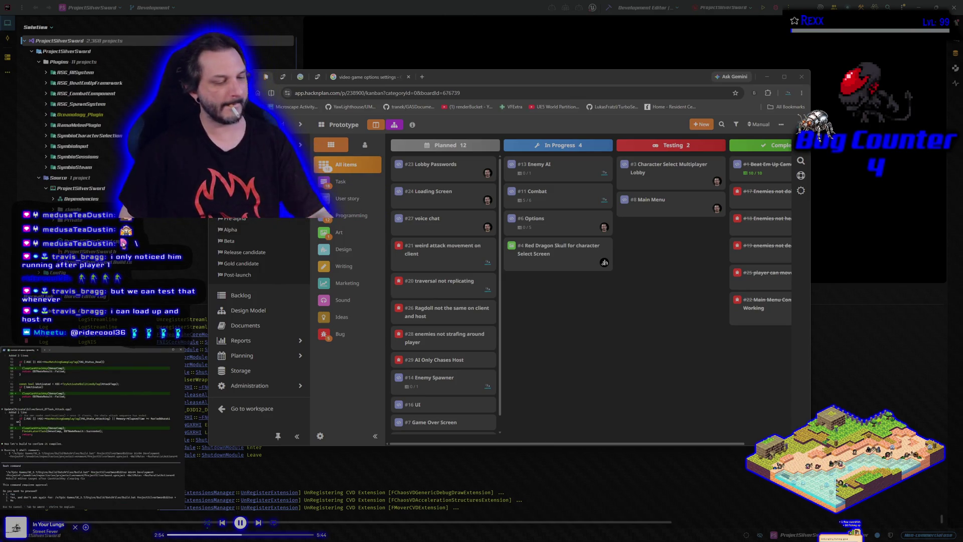
key(Return)
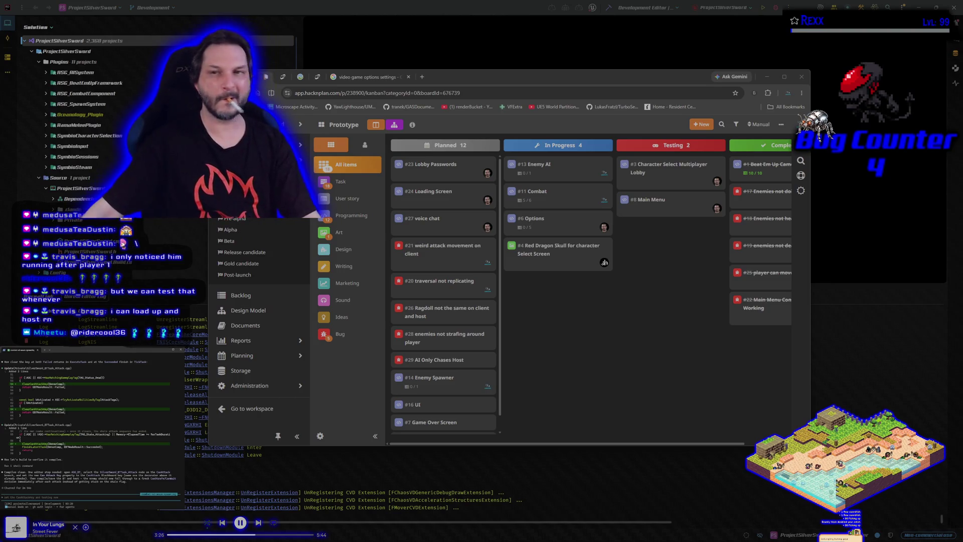
click(607, 14)
click(608, 12)
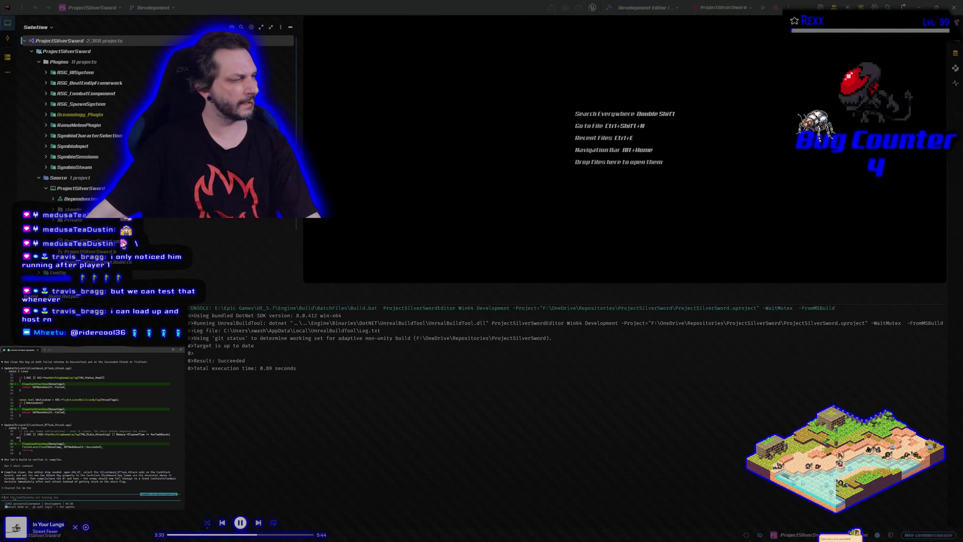
- Send the agent a follow-up about strafe and melee handling, then build the selected projects
text(what about st)
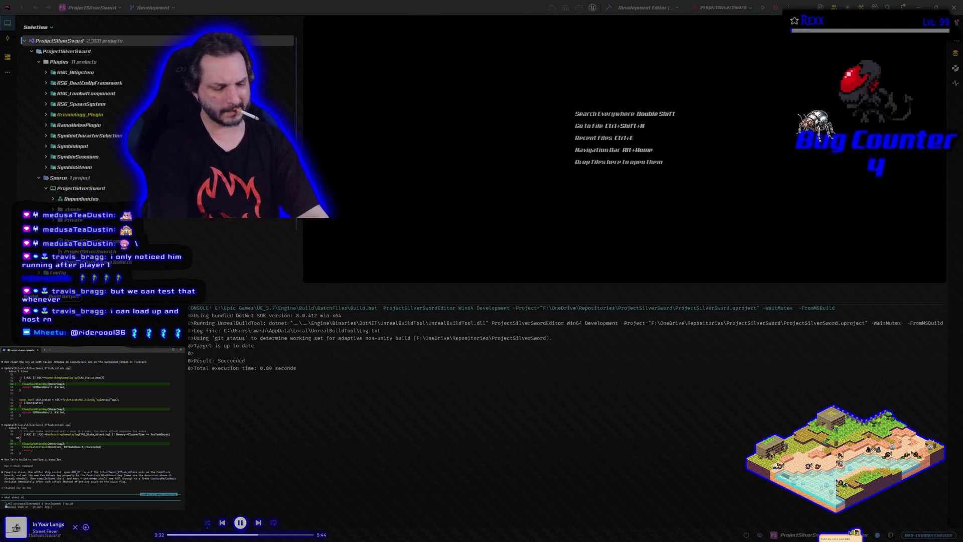
text(elt?)
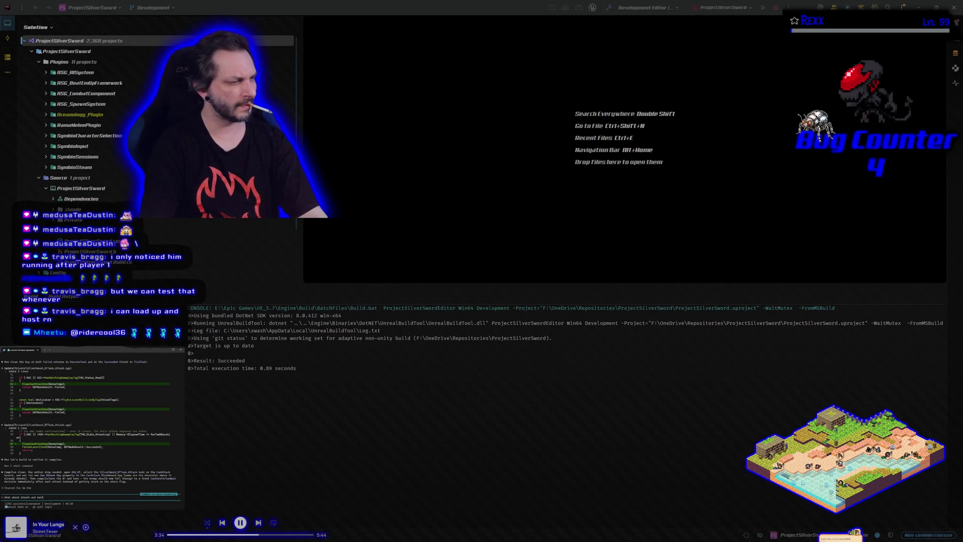
key(Return)
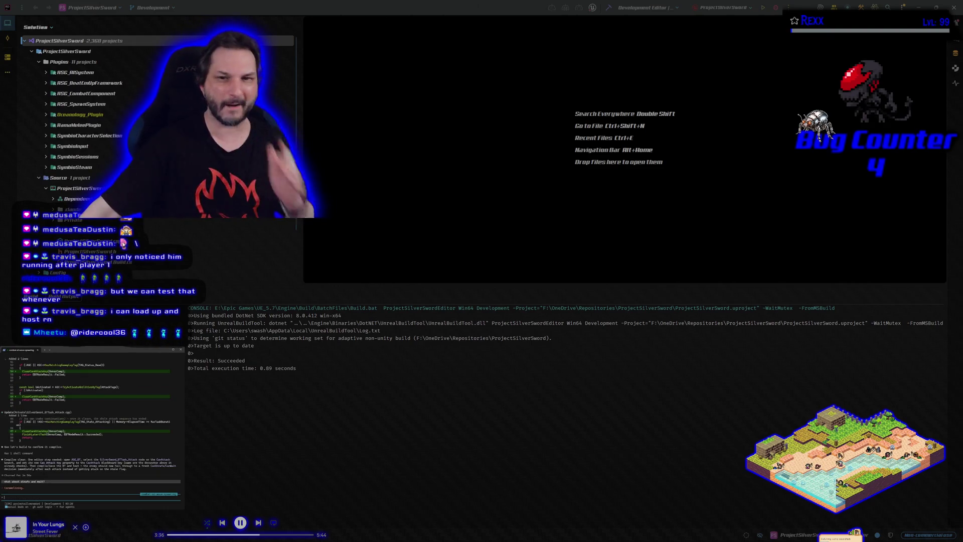
click(776, 8)
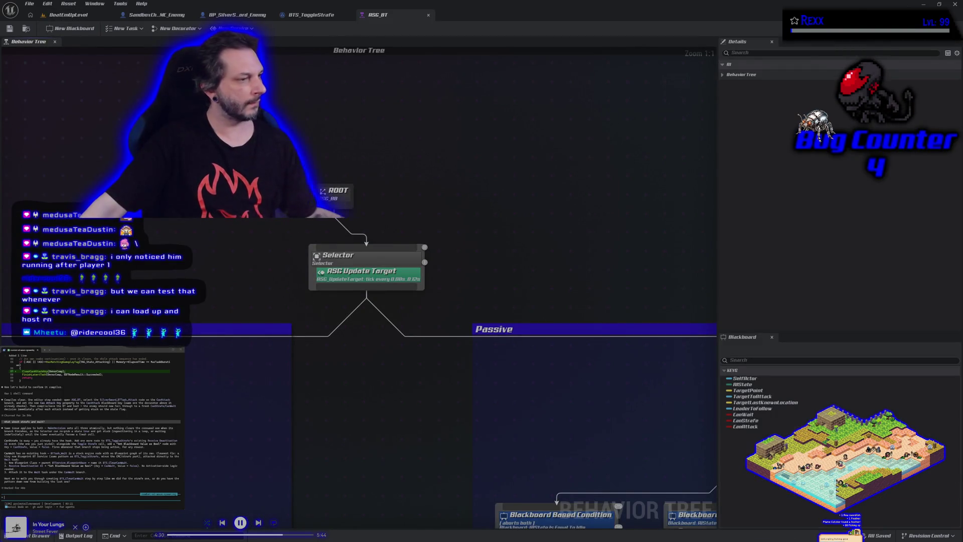
- Set the Silversword Attack task's Can Attack Key to CanAttack, save ASG_BT, and go to BeatEmUpLevel
scroll(504, 257, down, 7)
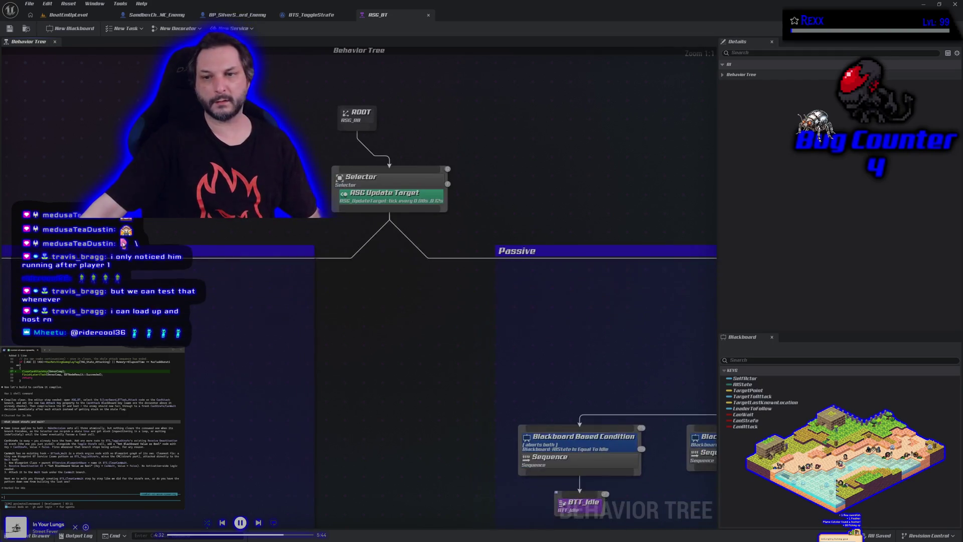
scroll(504, 258, up, 2)
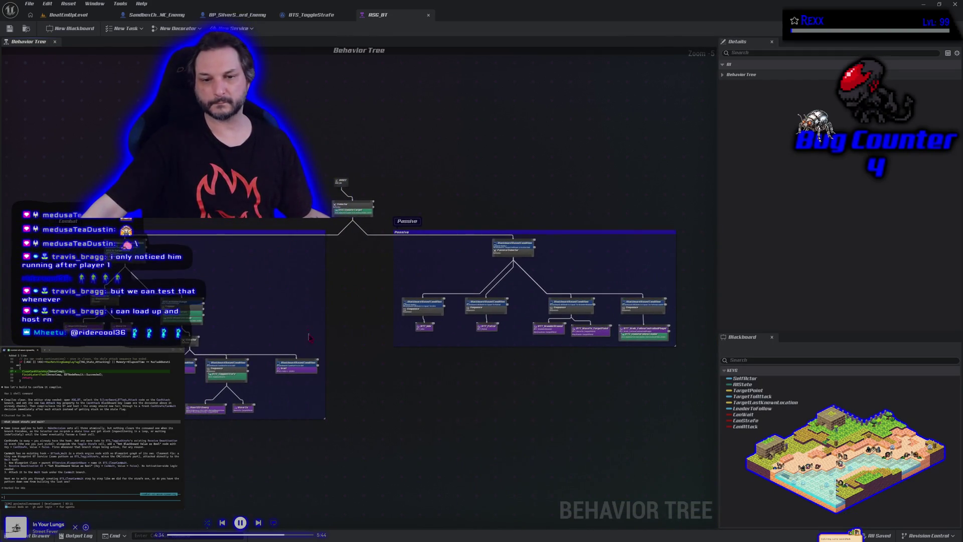
scroll(299, 407, up, 2)
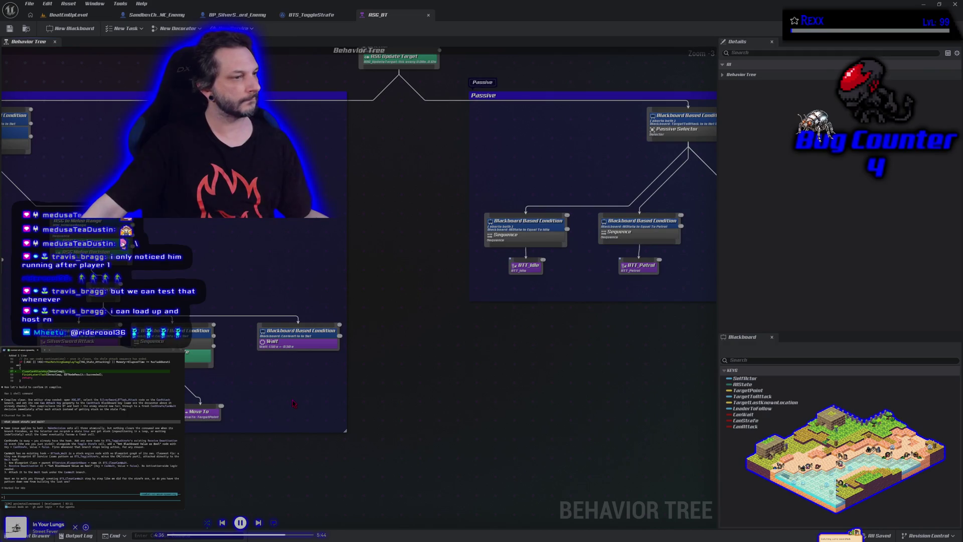
scroll(238, 394, up, 1)
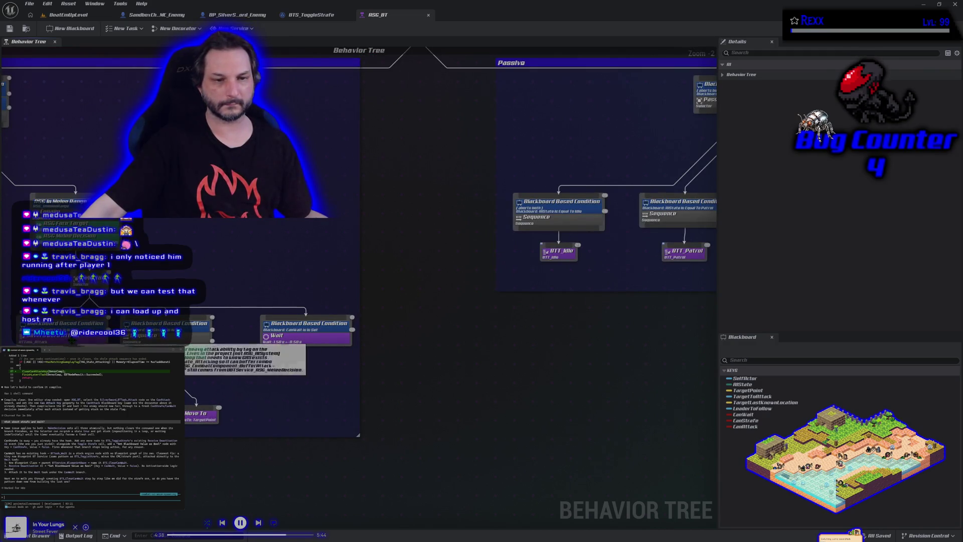
click(72, 340)
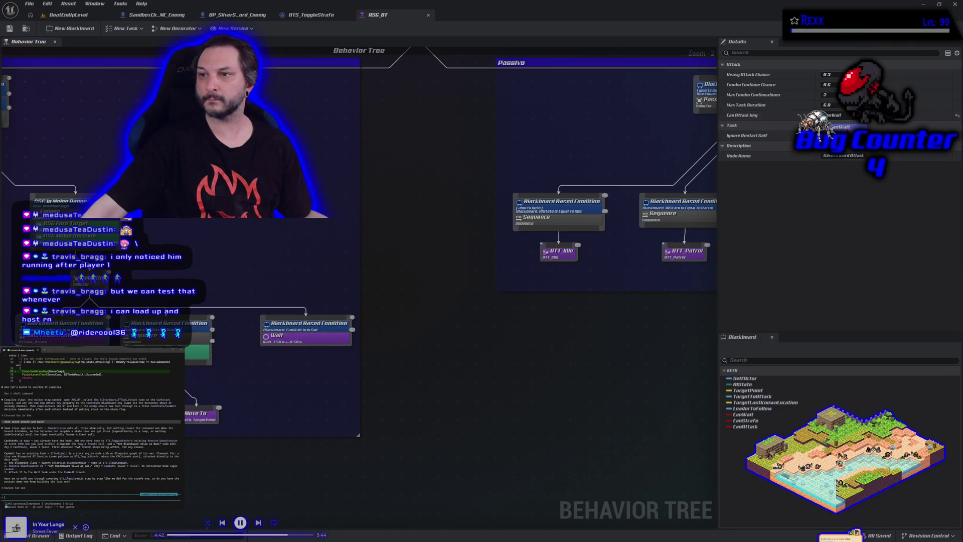
click(832, 136)
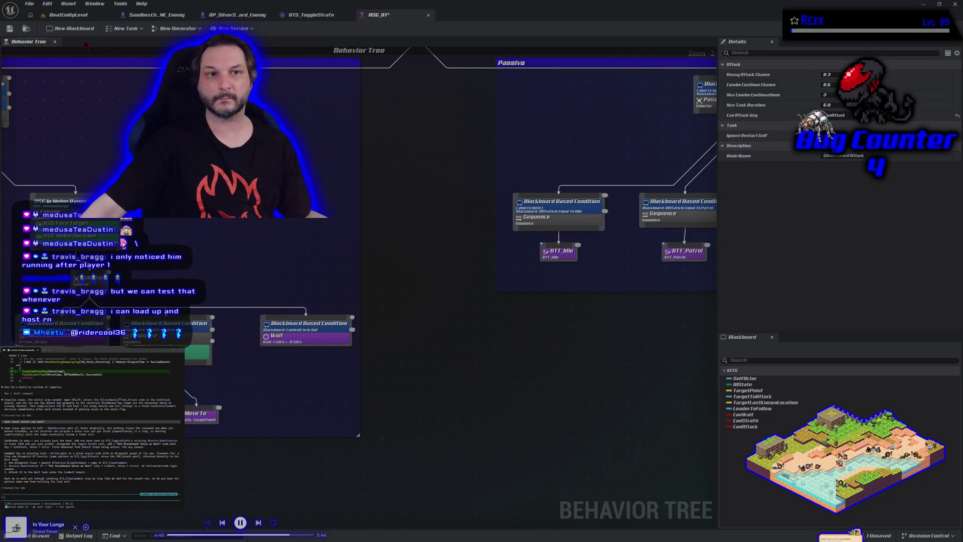
click(9, 29)
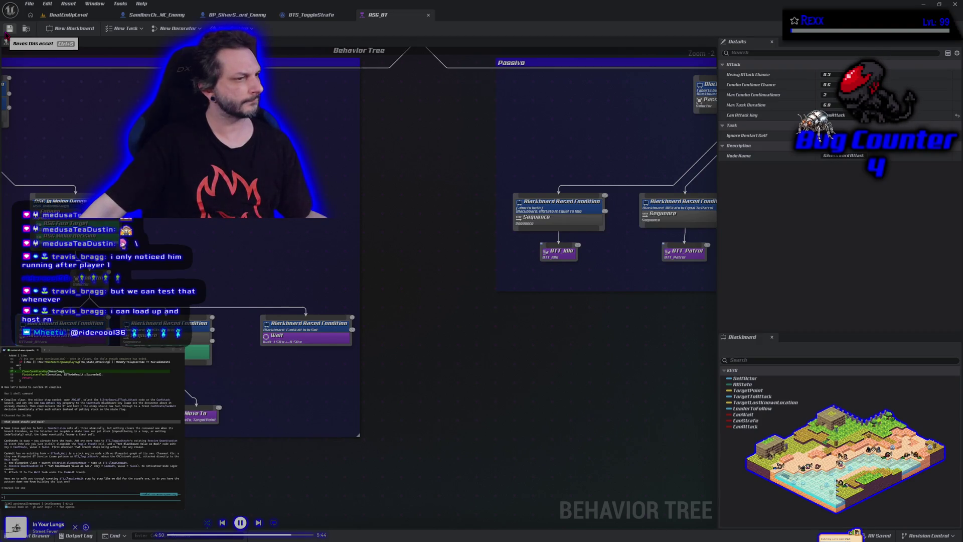
click(69, 15)
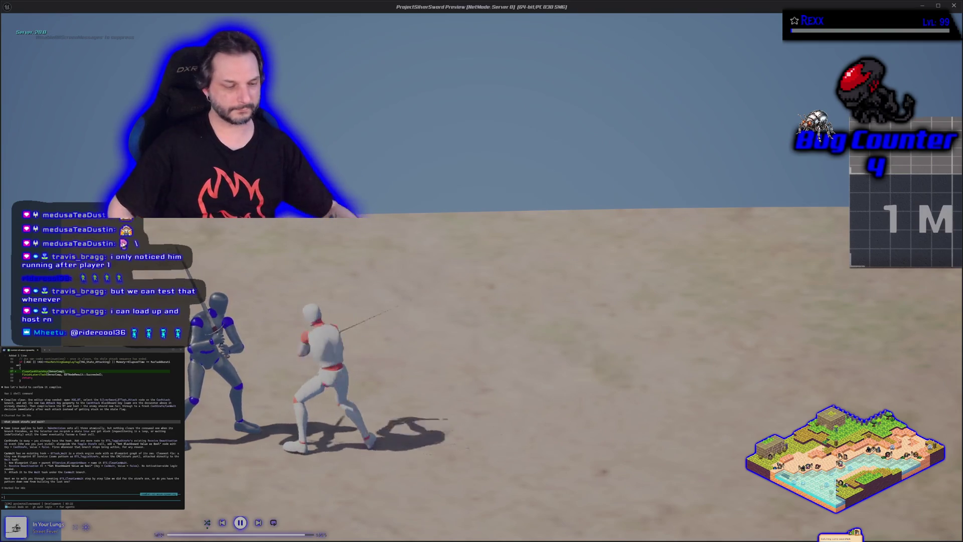
- Stop the play session, return to ASG_BT, and open the BTS_ToggleStrafe service blueprint
key(Escape)
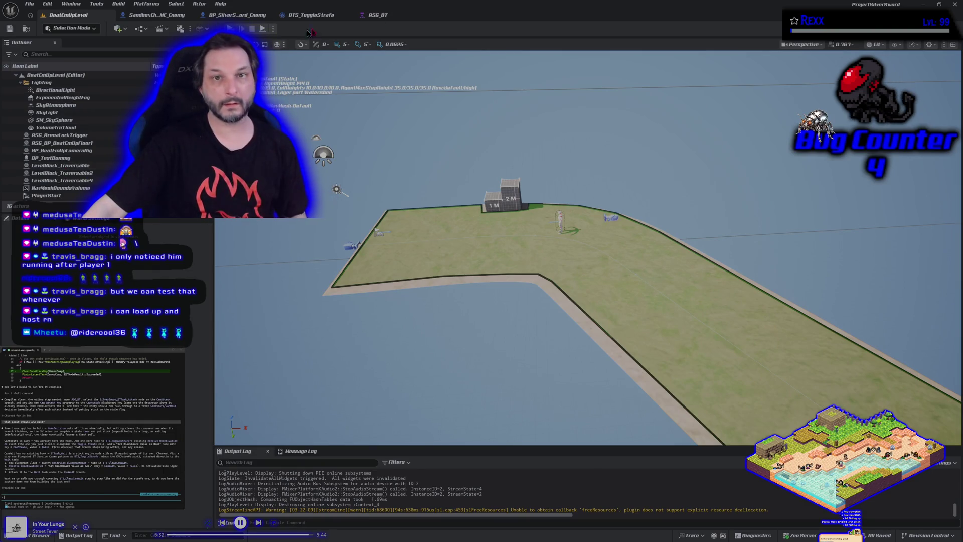
click(378, 15)
click(196, 349)
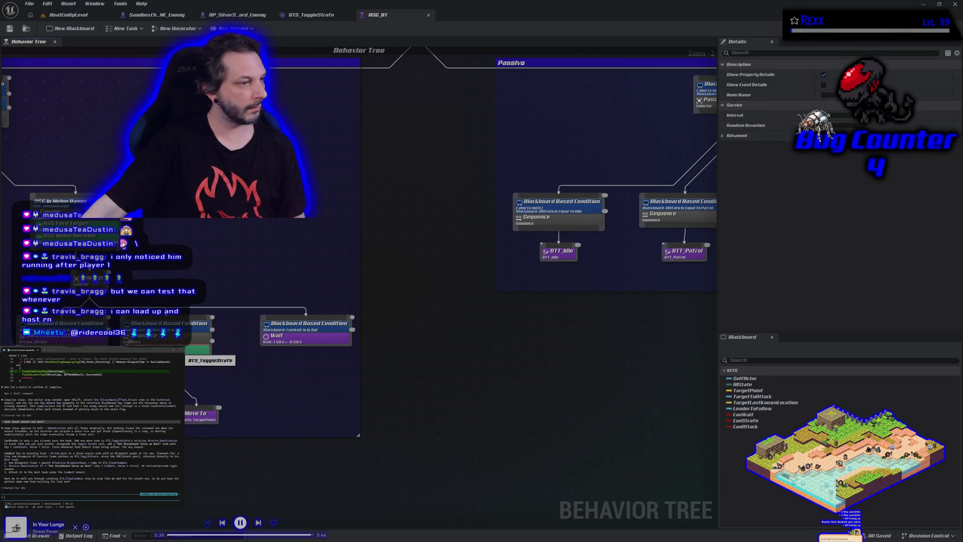
double_click(197, 350)
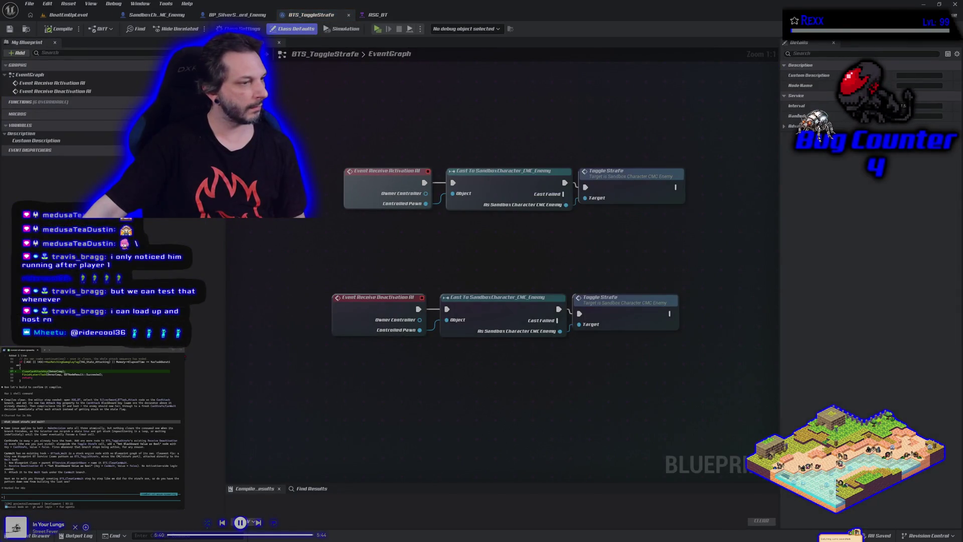
- Add a Set Blackboard Value as Bool node to the BTS_ToggleStrafe event graph
drag(397, 391, 296, 400)
right_click(465, 384)
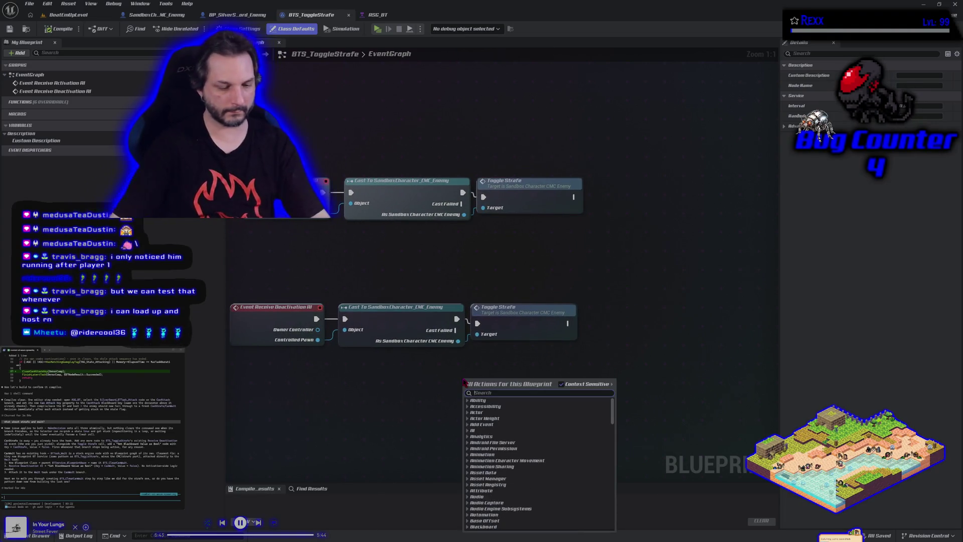
text(set blackboard)
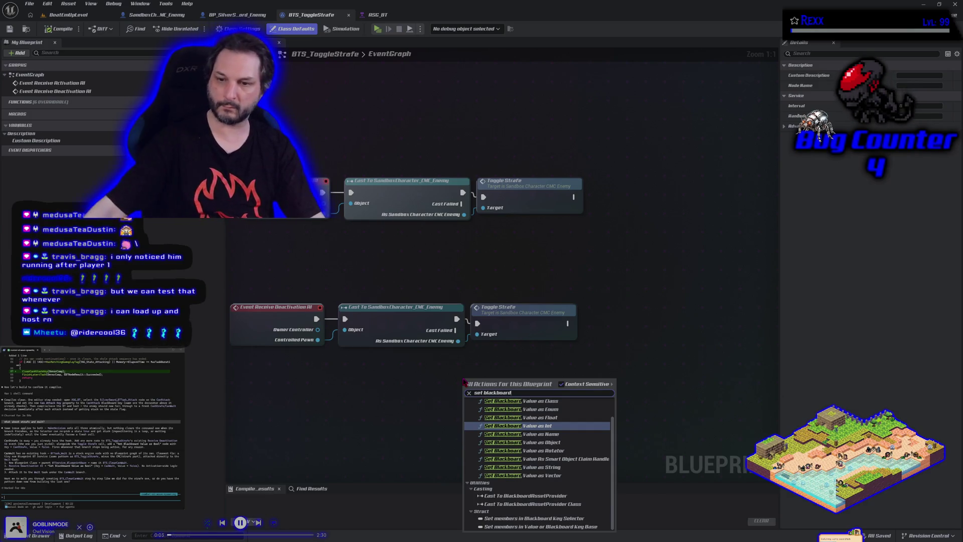
scroll(529, 415, up, 2)
click(529, 414)
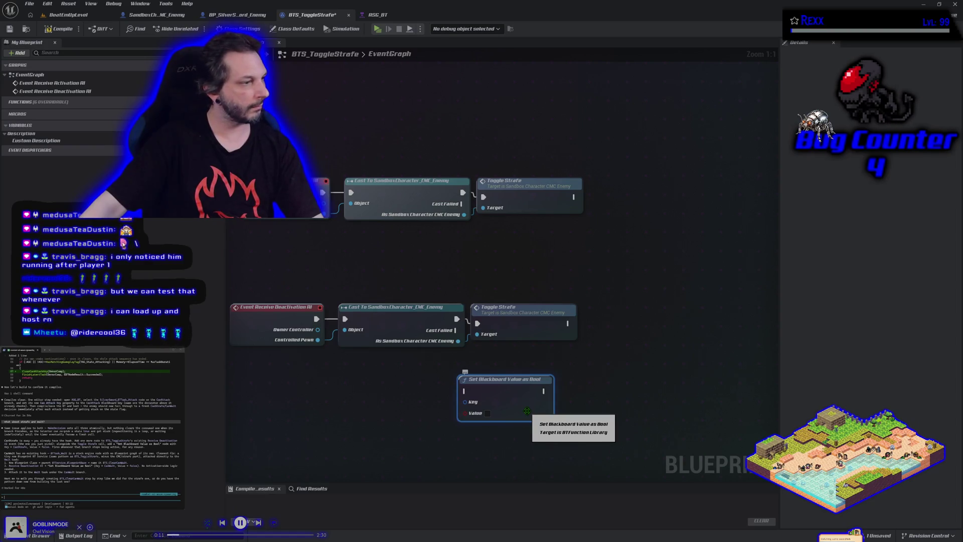
- Promote the node's Key to a CanStrafeKey variable, compile, and wire its getter into Key
drag(465, 413, 430, 406)
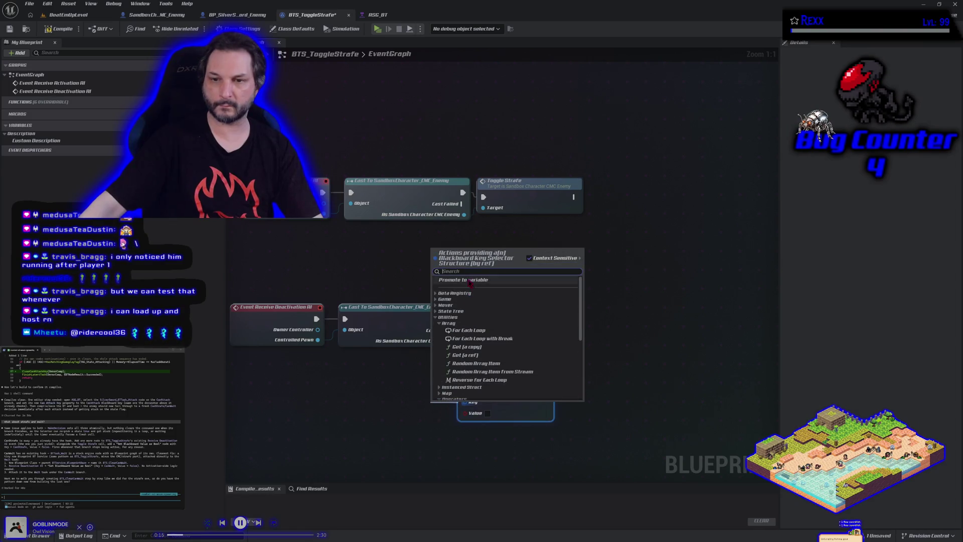
click(469, 279)
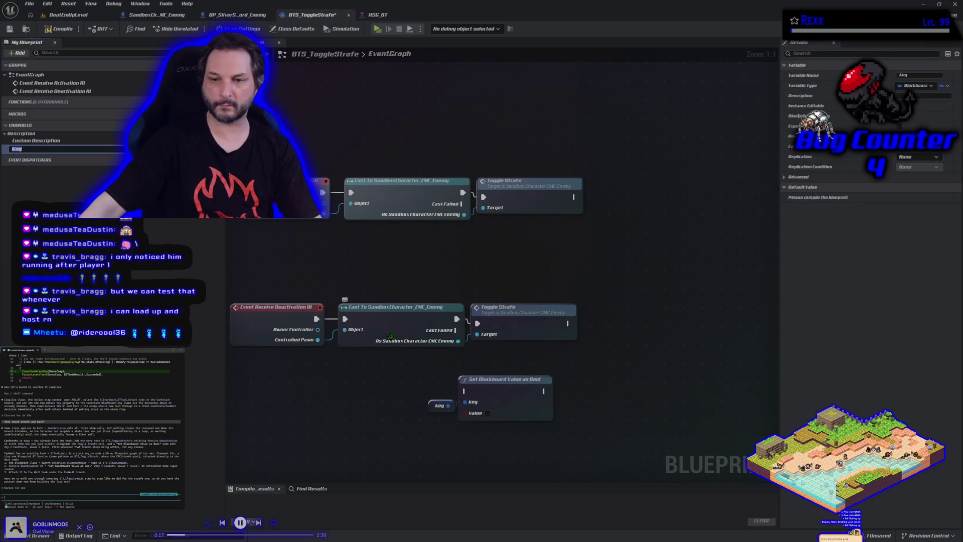
text(Can)
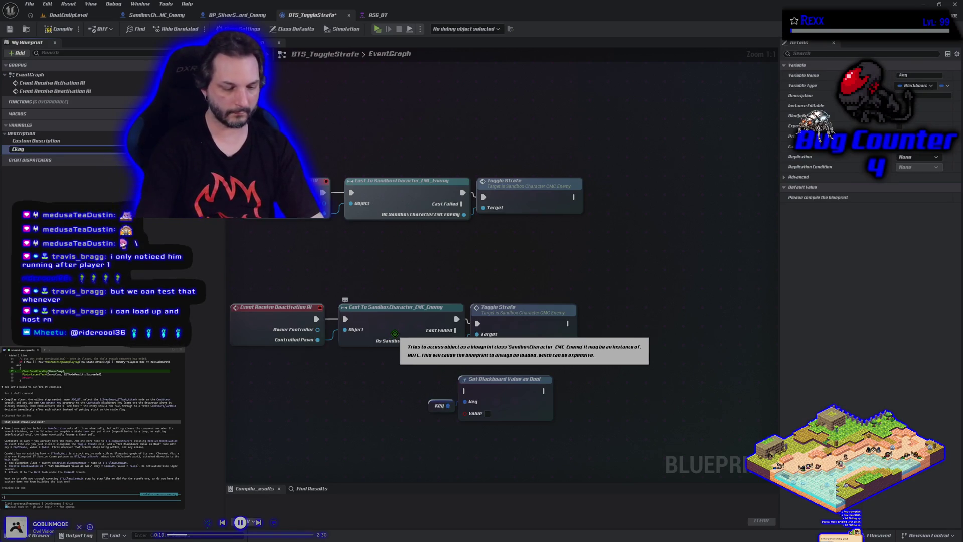
text(Straf)
text(e)
key(Return)
click(59, 29)
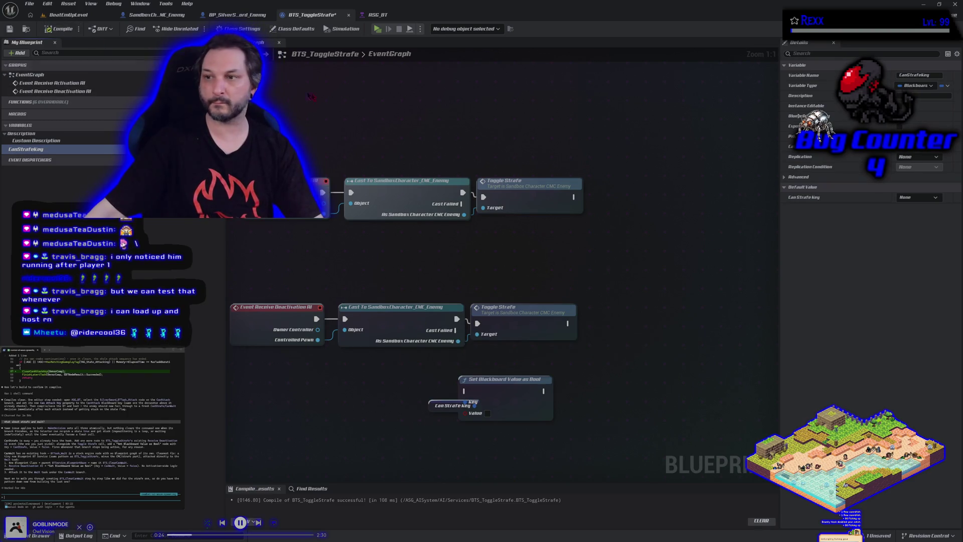
click(936, 198)
click(797, 233)
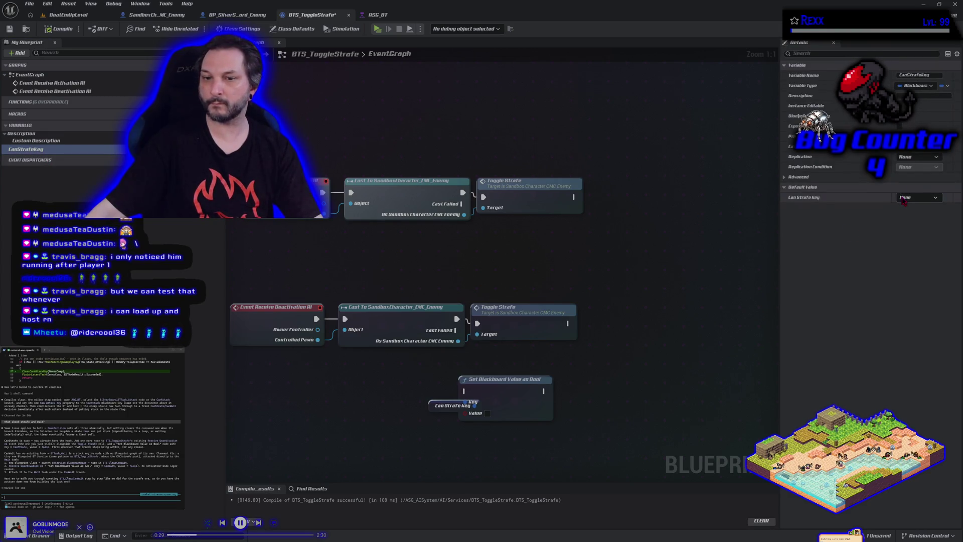
drag(432, 407, 400, 417)
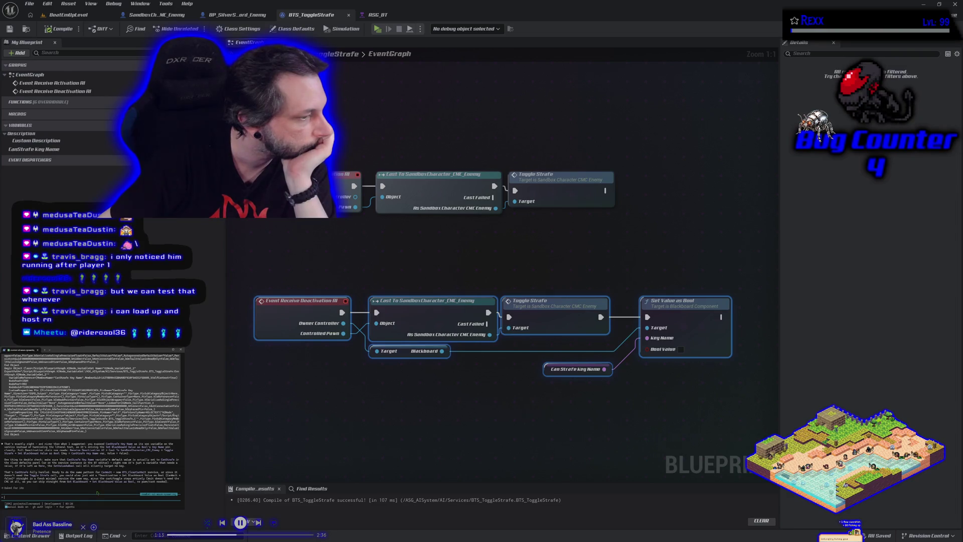
- Show BTS_ToggleStrafe's Class Defaults
click(299, 29)
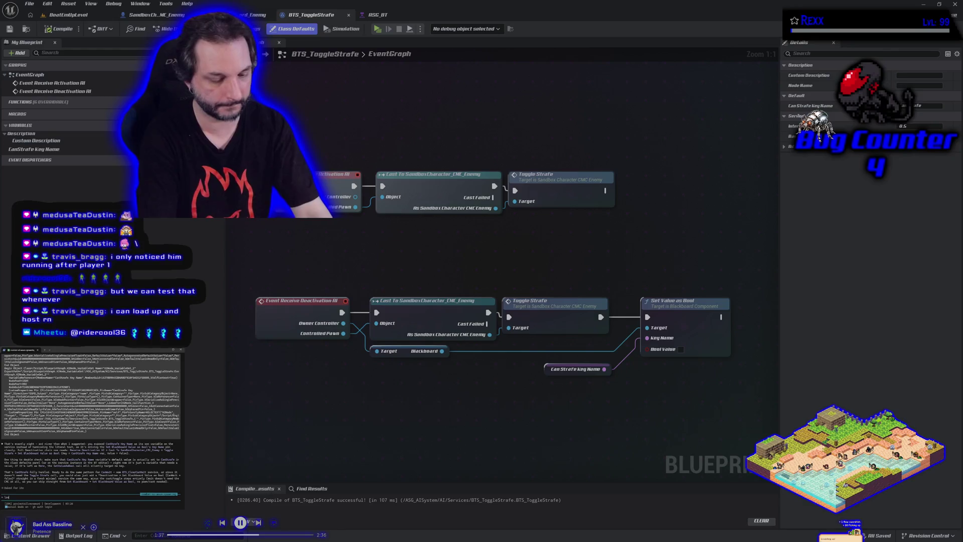
- Send the note 'lets fix cam wait' to the assistant, close BTS_ToggleStrafe, and select the Wait task
text(lets fix)
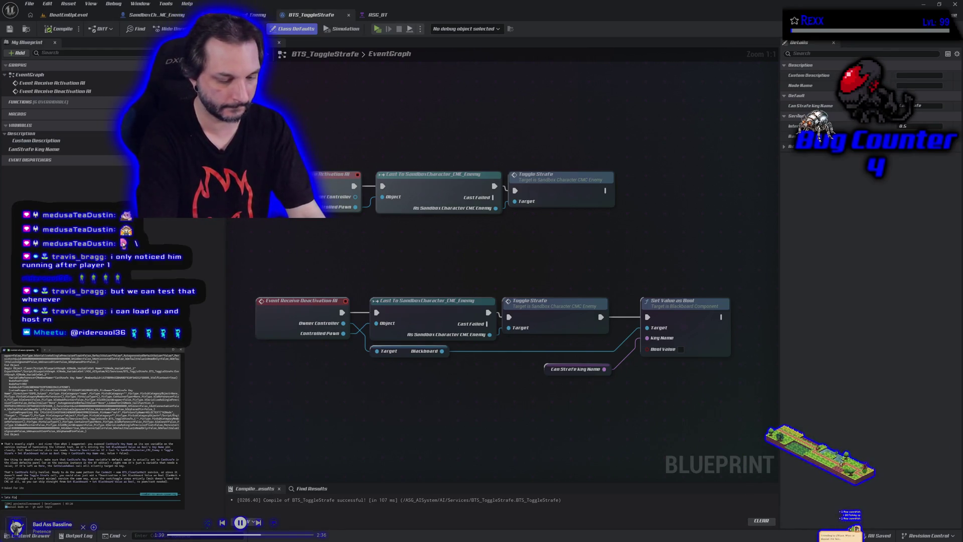
text( cam wait)
key(Return)
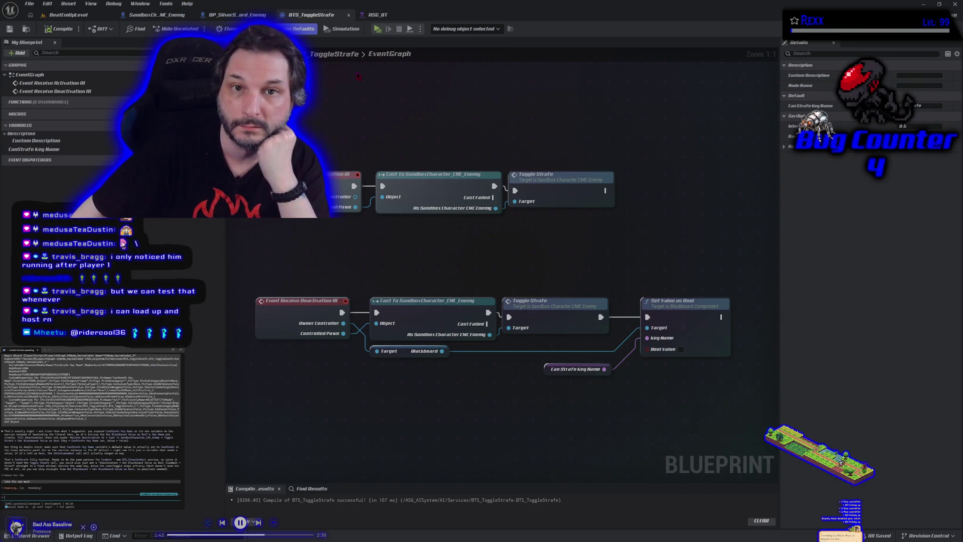
middle_click(312, 15)
click(295, 338)
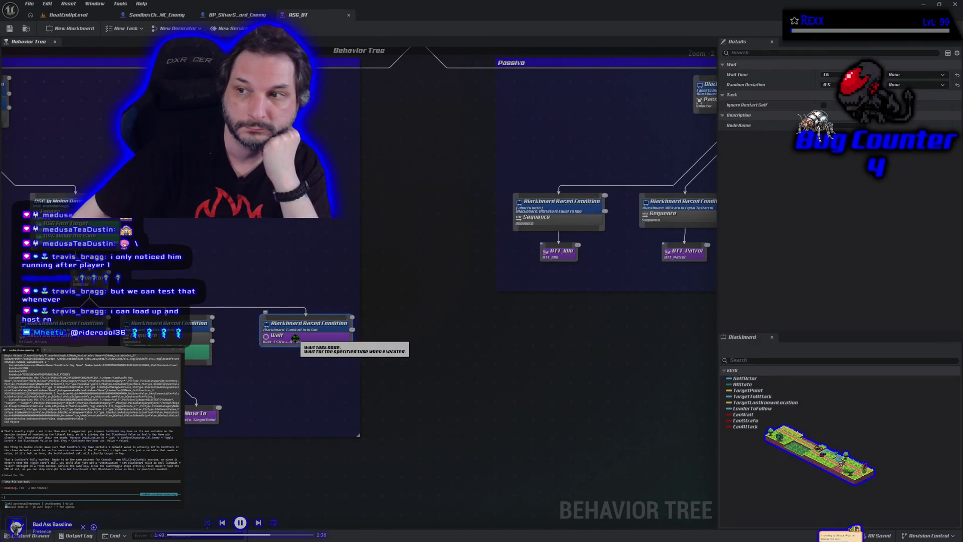
- Start a New Service based on BTService_BlueprintBase from the ASG_BT toolbar
drag(278, 375, 366, 359)
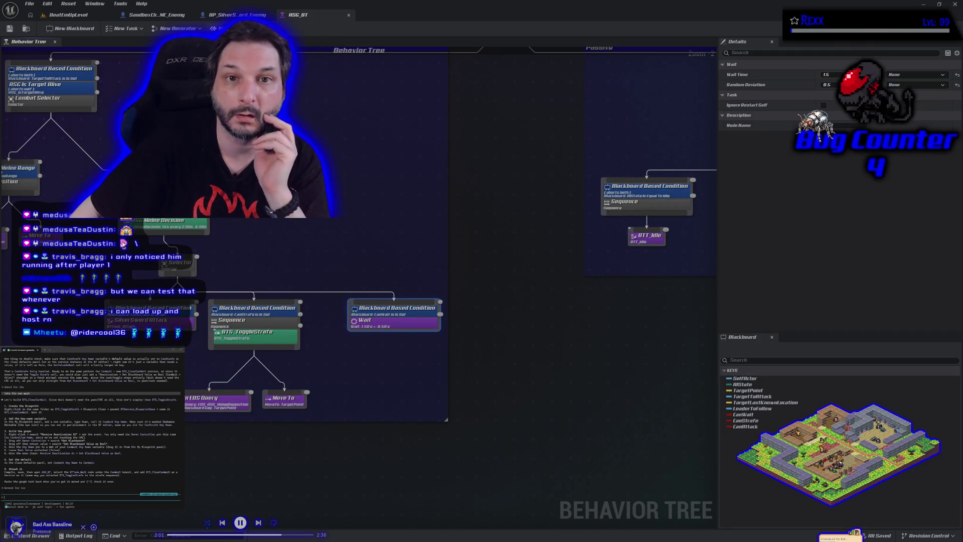
click(261, 28)
click(351, 80)
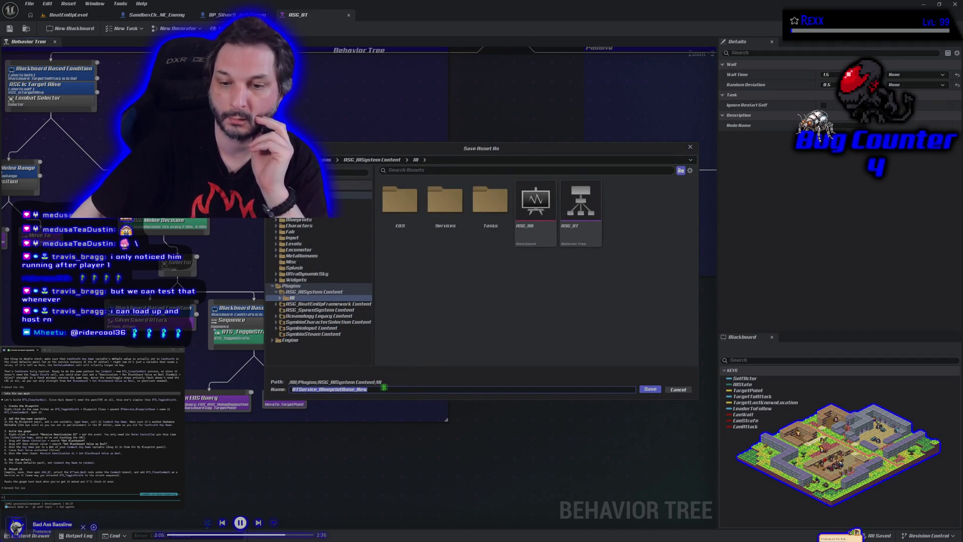
- Name the service BTS_ClearCanWait, save it in AI/Services, and dock its Blueprint editor
drag(381, 389, 306, 389)
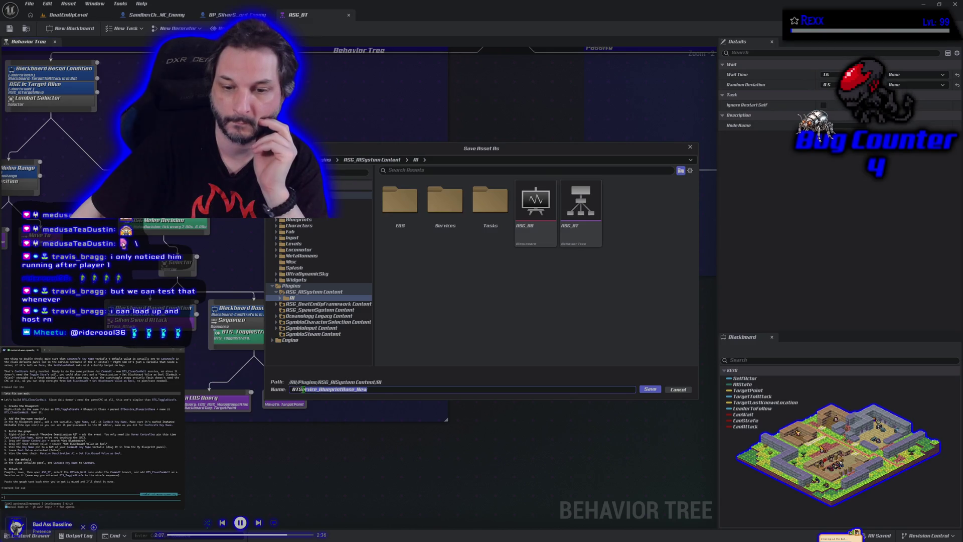
key(BackSpace)
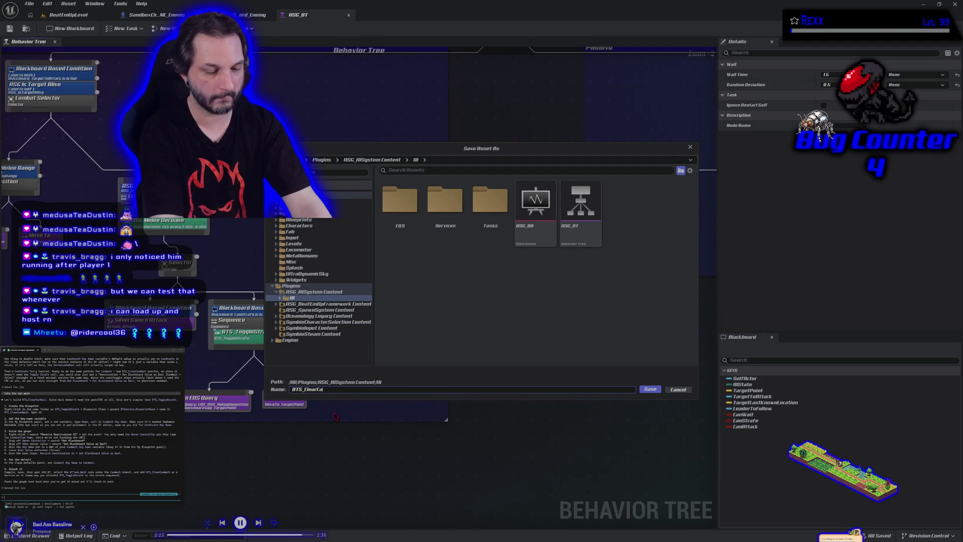
text(nWait)
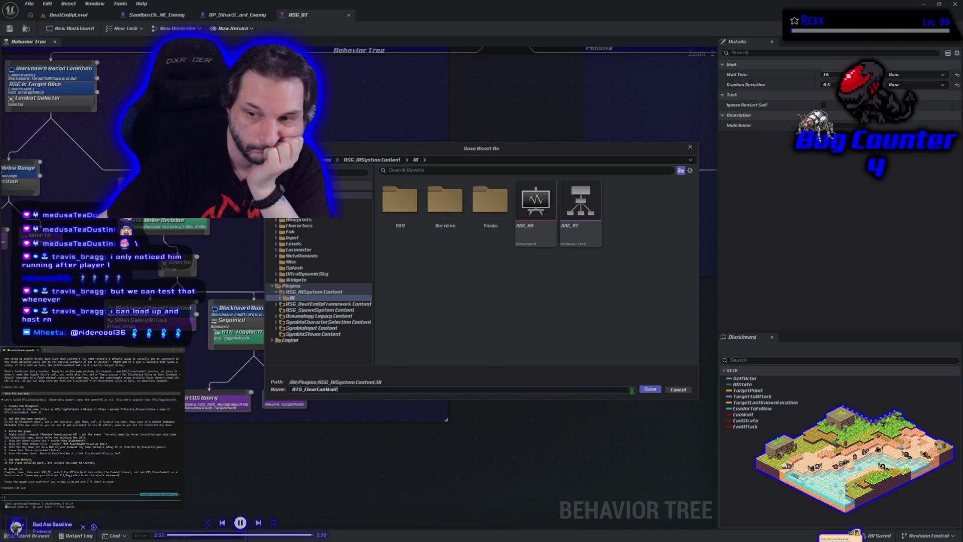
double_click(445, 201)
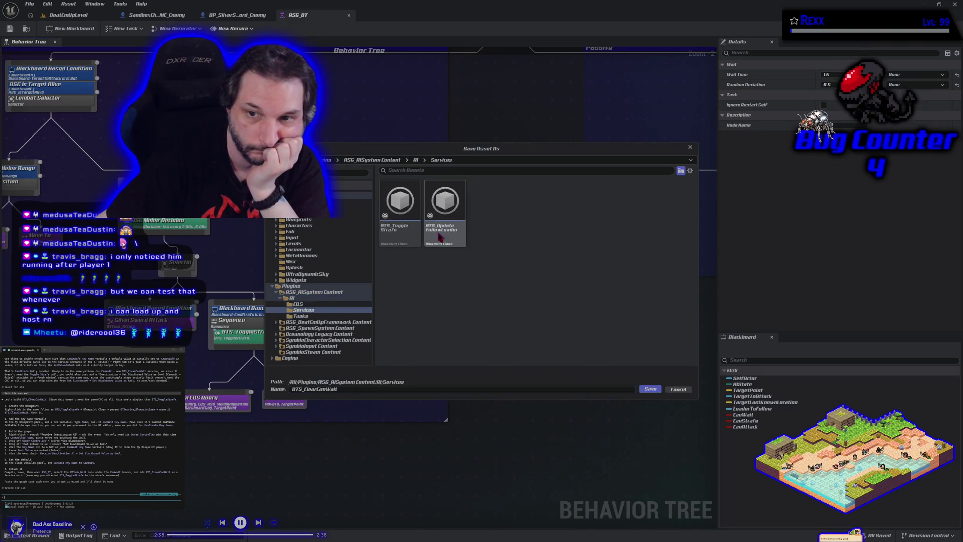
click(648, 392)
drag(73, 16, 392, 15)
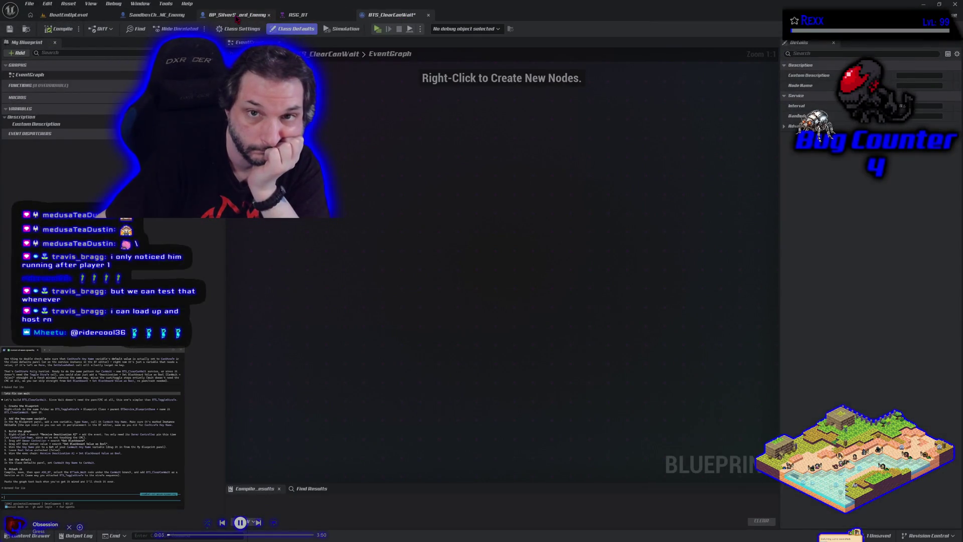
- Close the unneeded enemy blueprints, reorder the editor tabs, and return to BTS_ClearCanWait's EventGraph
middle_click(237, 18)
click(245, 19)
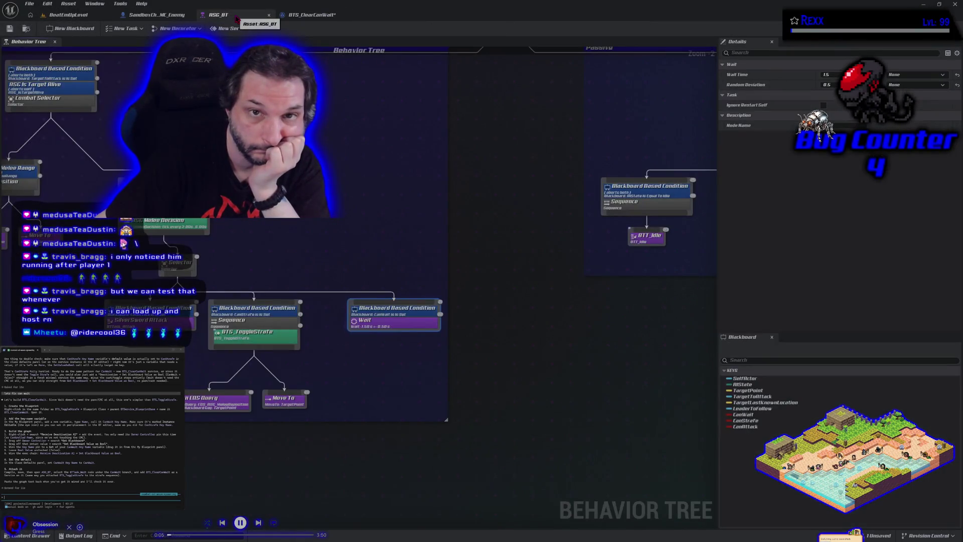
click(181, 19)
middle_click(180, 19)
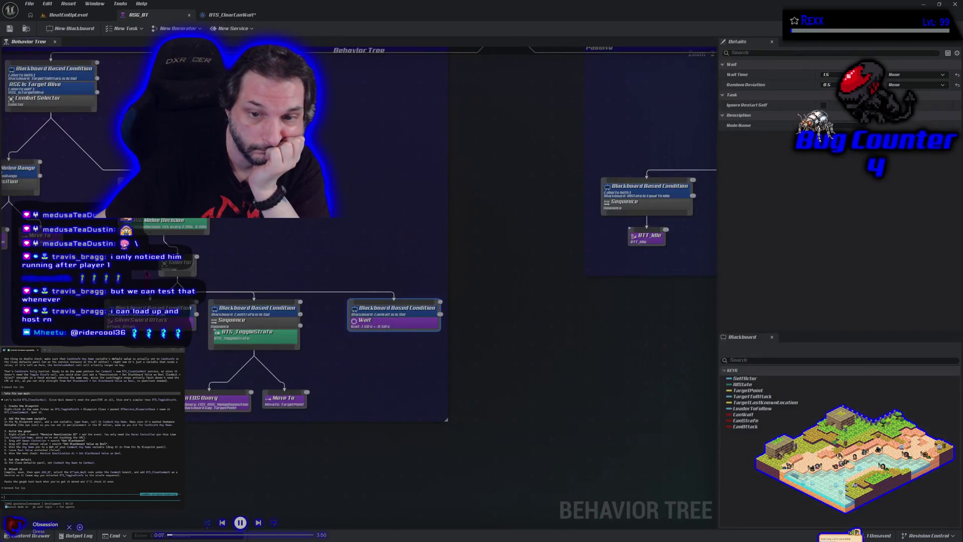
click(31, 535)
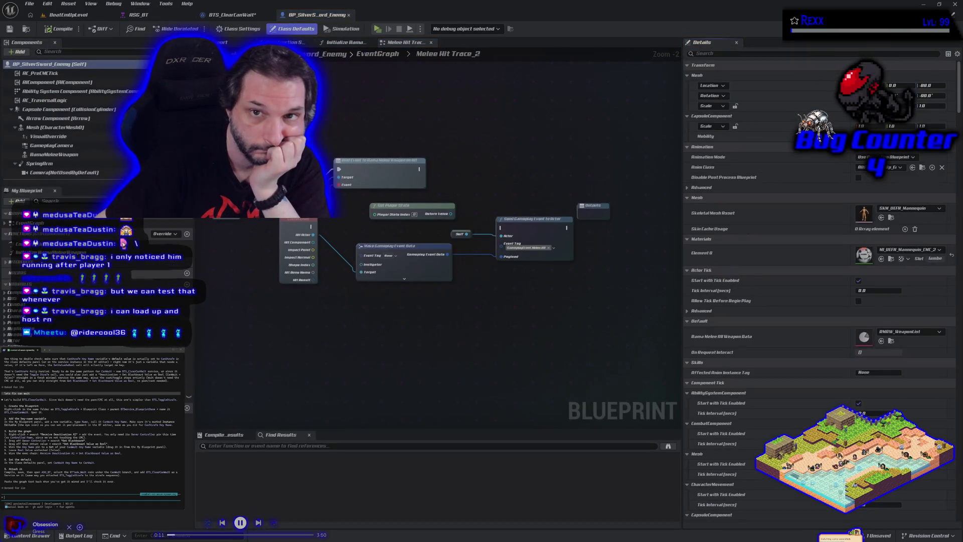
drag(301, 15, 151, 17)
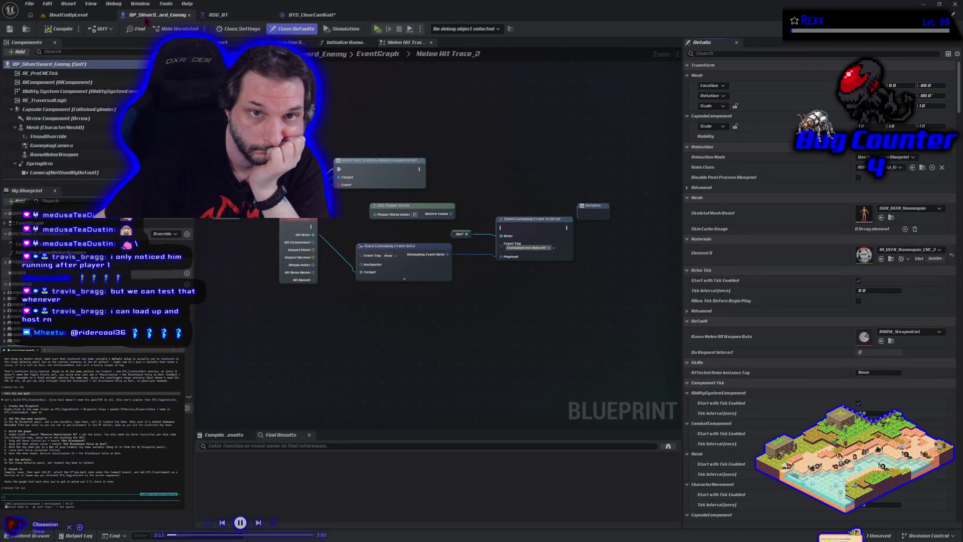
click(311, 15)
- Add an Event Receive Deactivation AI node to the BTS_ClearCanWait EventGraph
right_click(348, 201)
text(deac)
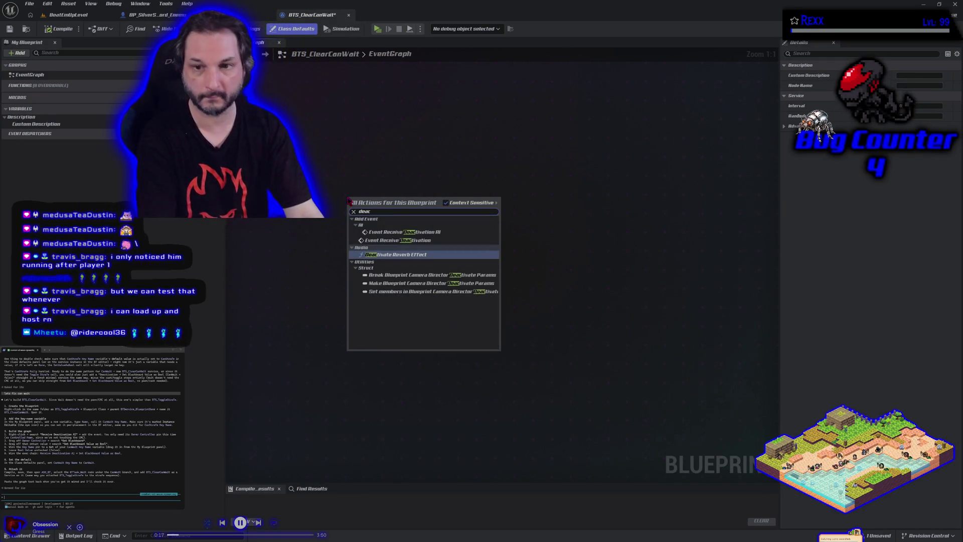
click(407, 233)
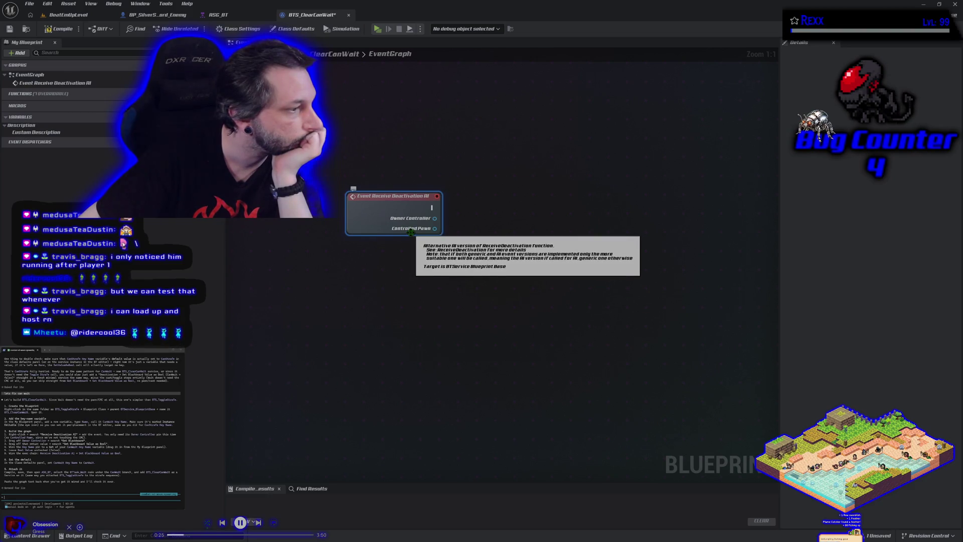
drag(434, 219, 454, 225)
text(get black)
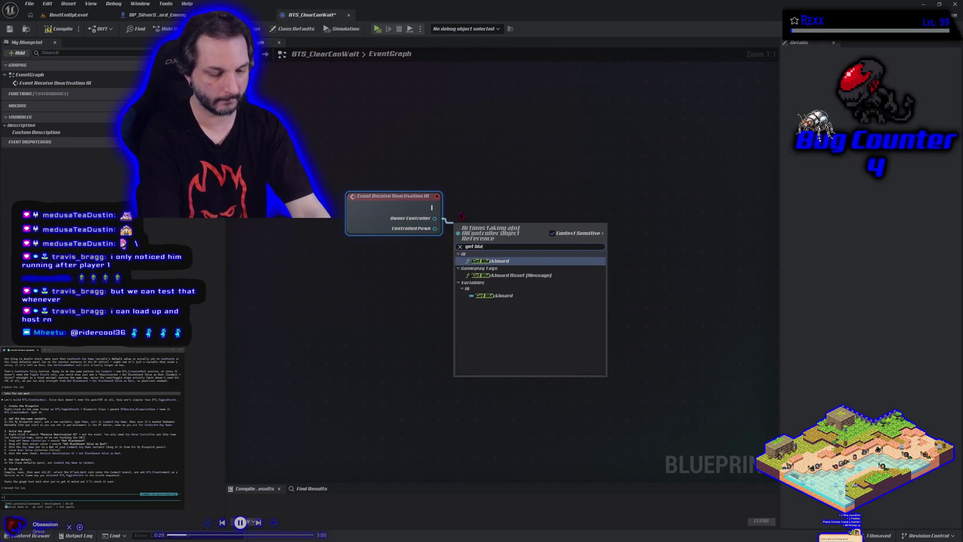
click(291, 118)
key(ctrl+space)
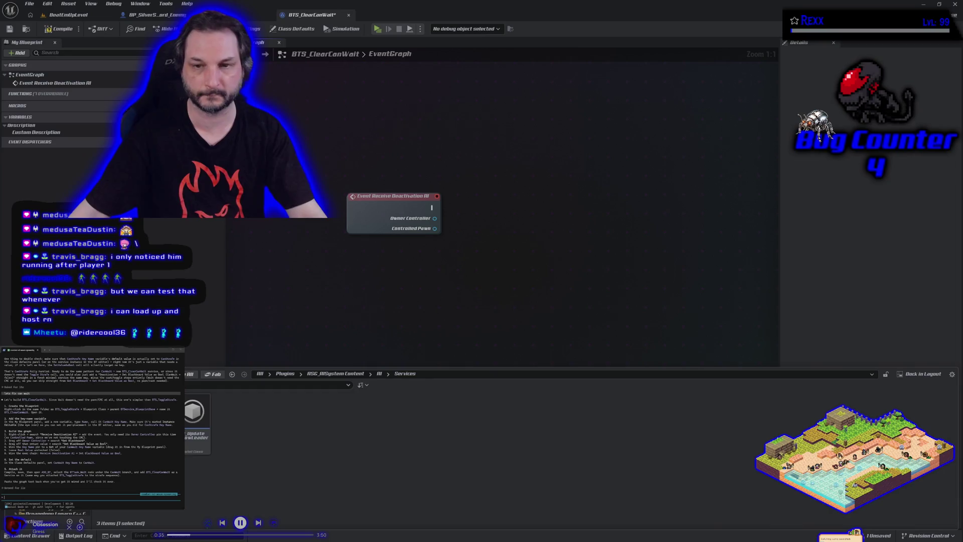
- In BTS_ToggleStrafe, select the Blackboard getter, CanStrafe Key Name and Set Value as Bool nodes
double_click(158, 416)
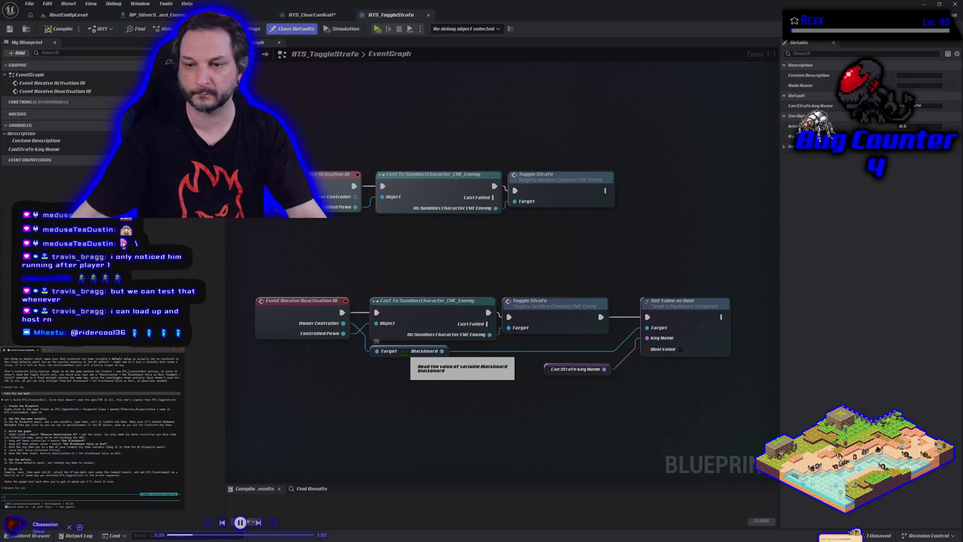
mouse_move(696, 410)
mouse_down()
mouse_move(593, 356)
mouse_move(443, 352)
mouse_up()
click(688, 384)
ctrl+click(404, 355)
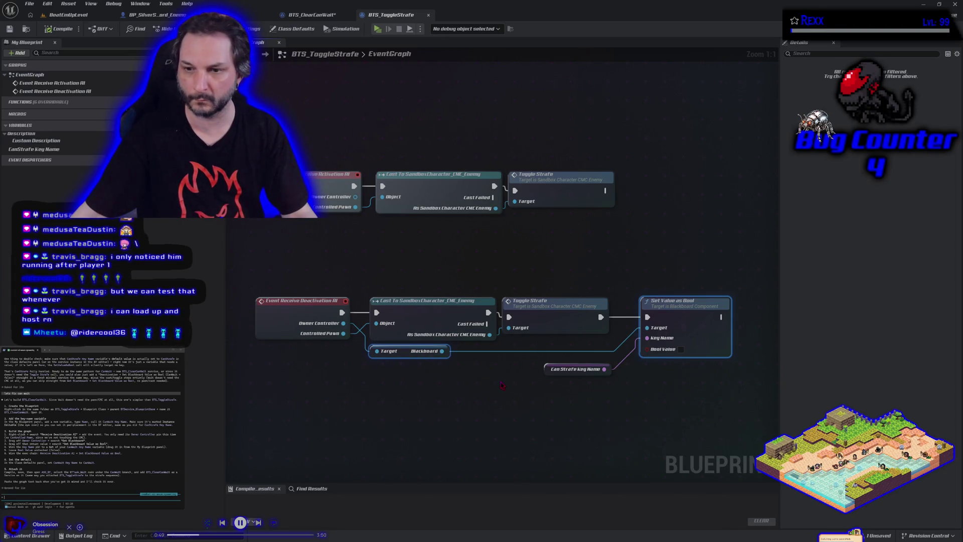
ctrl+click(547, 375)
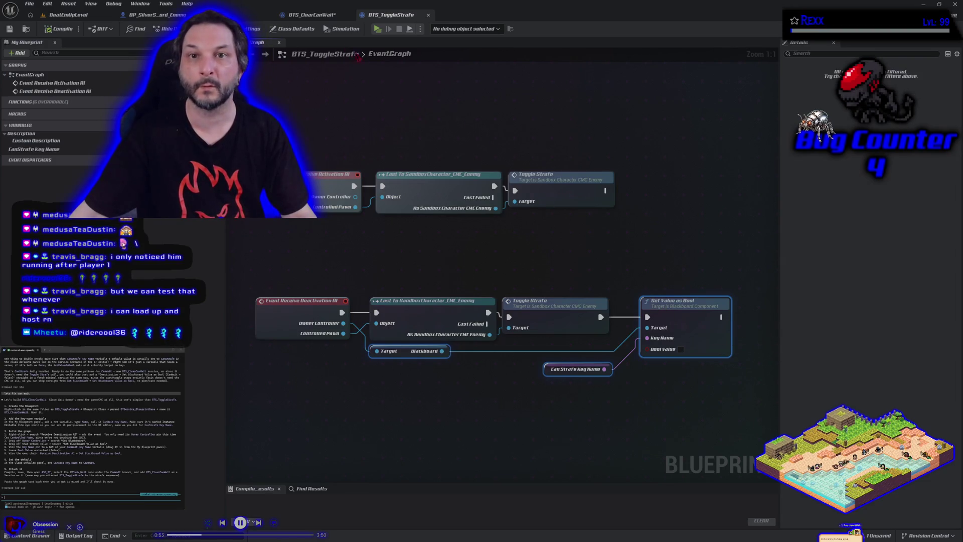
- Paste those nodes into BTS_ClearCanWait and wire Owner Controller into the Blackboard getter's Target
click(312, 19)
key(ctrl+v)
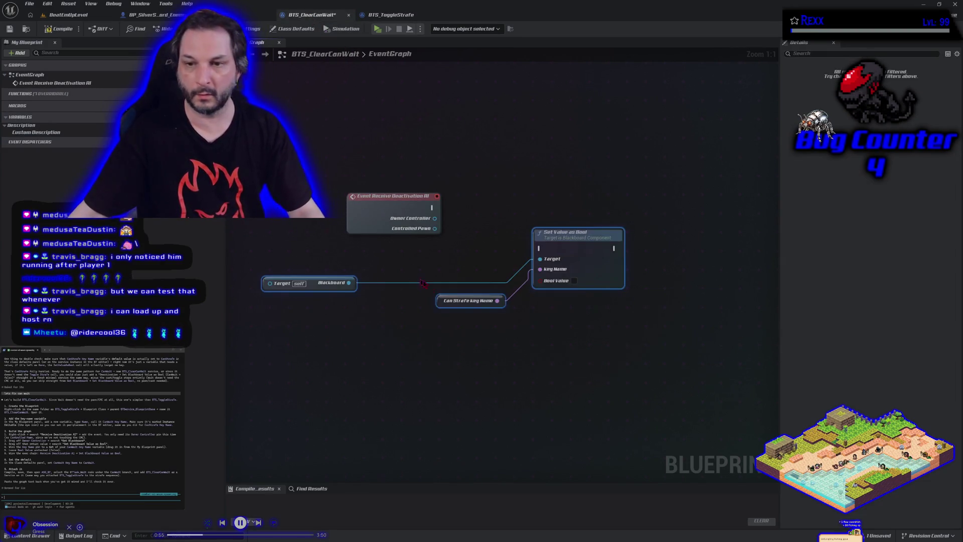
mouse_move(311, 287)
mouse_down()
mouse_move(451, 275)
mouse_move(498, 234)
mouse_up()
drag(434, 219, 456, 229)
drag(500, 278, 375, 300)
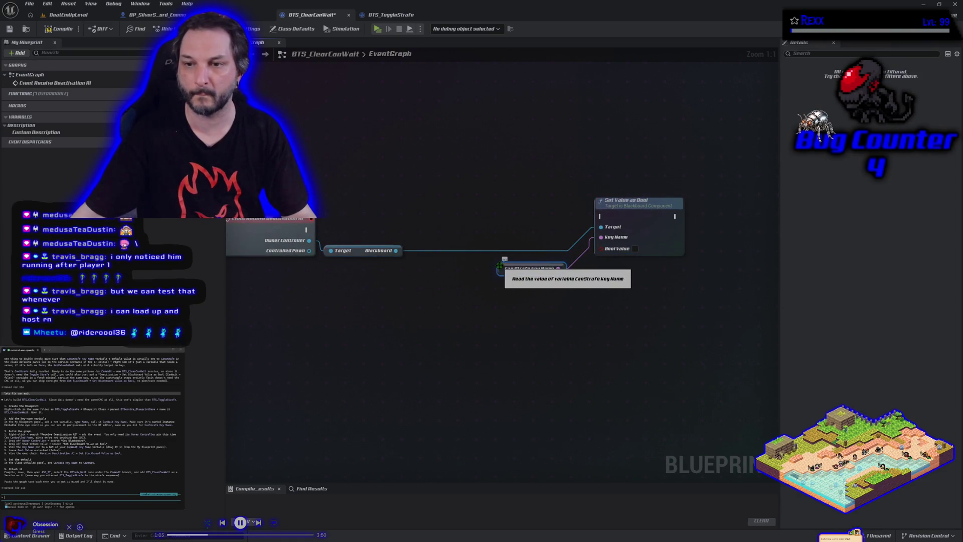
- Promote the key name node to a Blueprint variable named CanWait Key Name
right_click(500, 268)
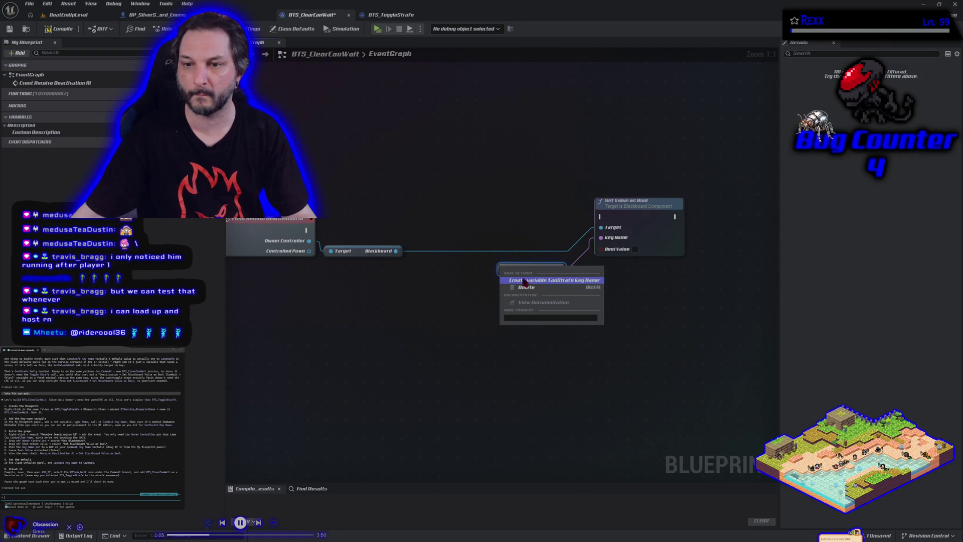
click(527, 280)
click(33, 141)
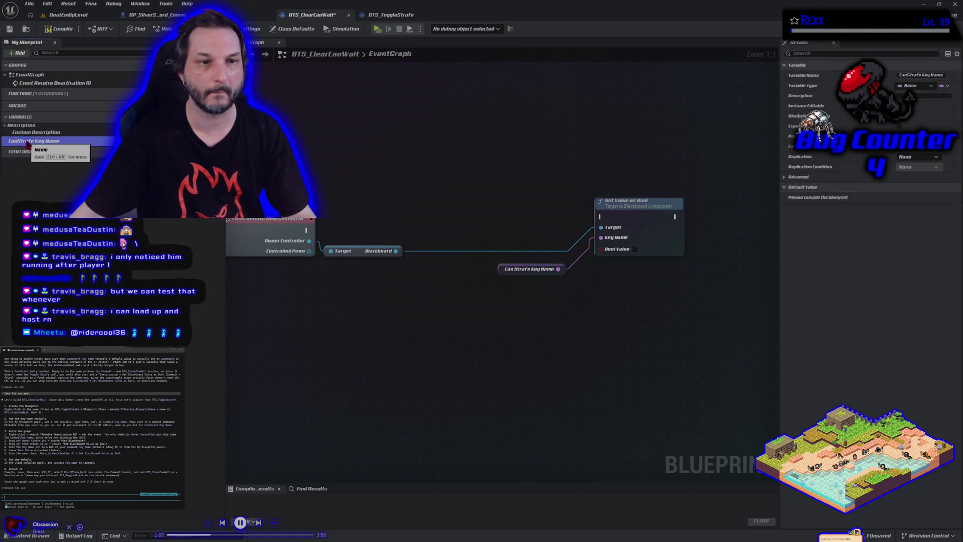
click(33, 141)
key(Return)
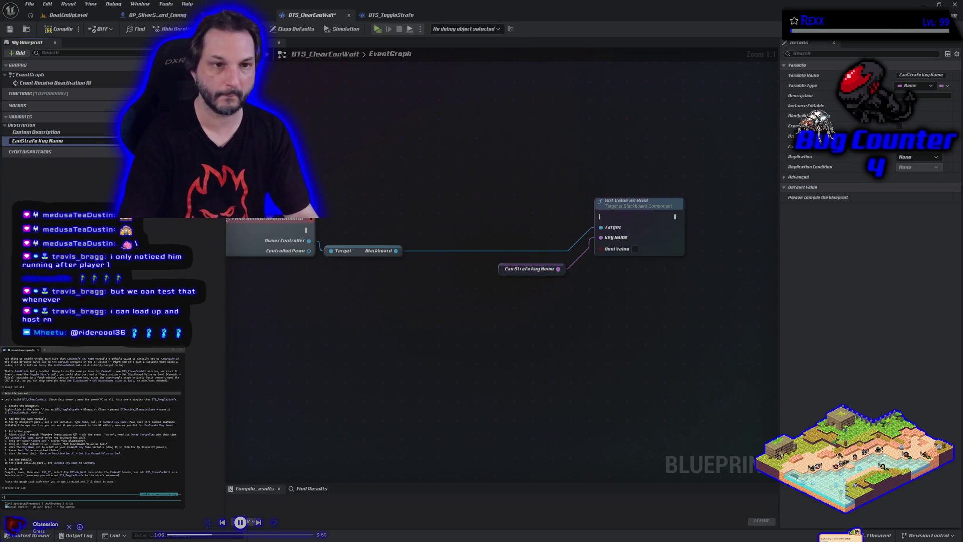
key(BackSpace)
key(BackSpace)
key(BackSpace)
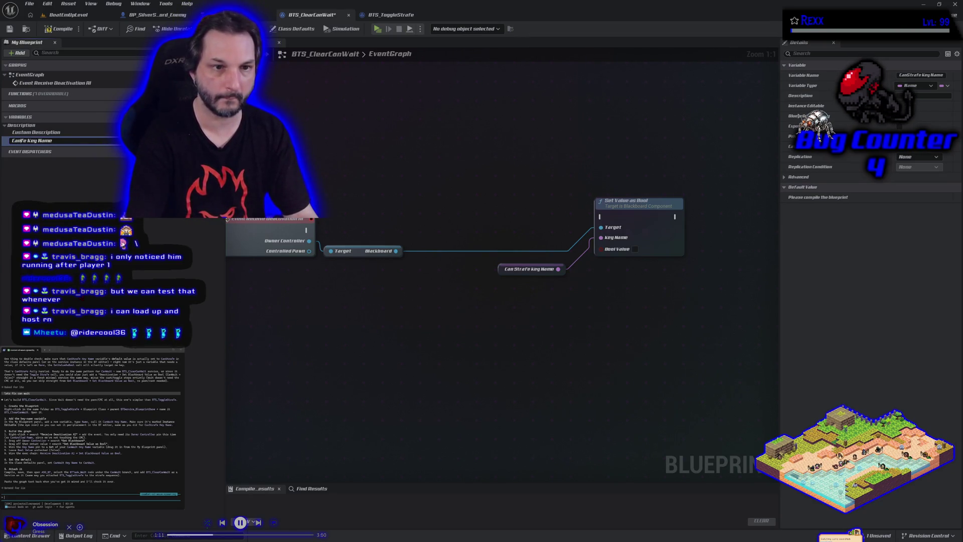
text(Wait)
key(Return)
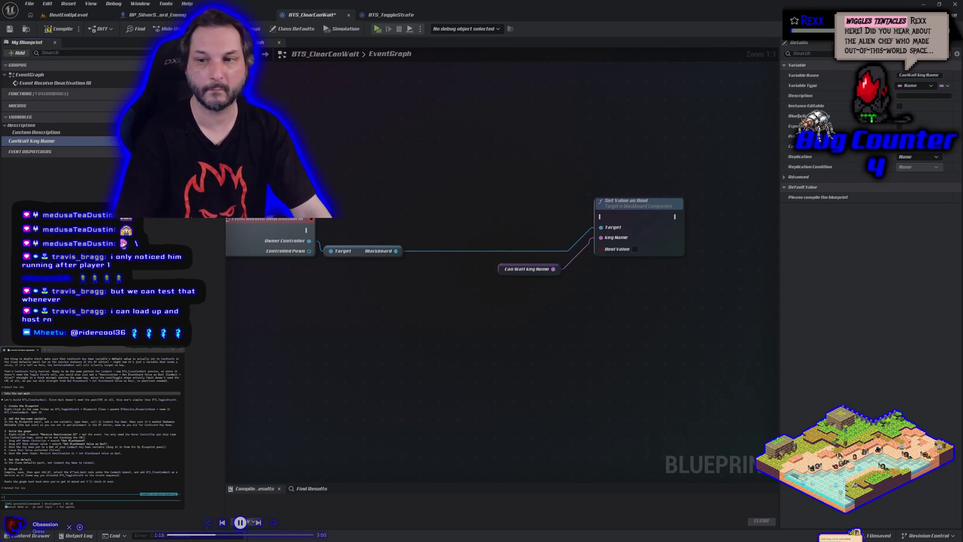
- Give CanWait Key Name the default value CanWait, recompile, and save all assets
click(57, 30)
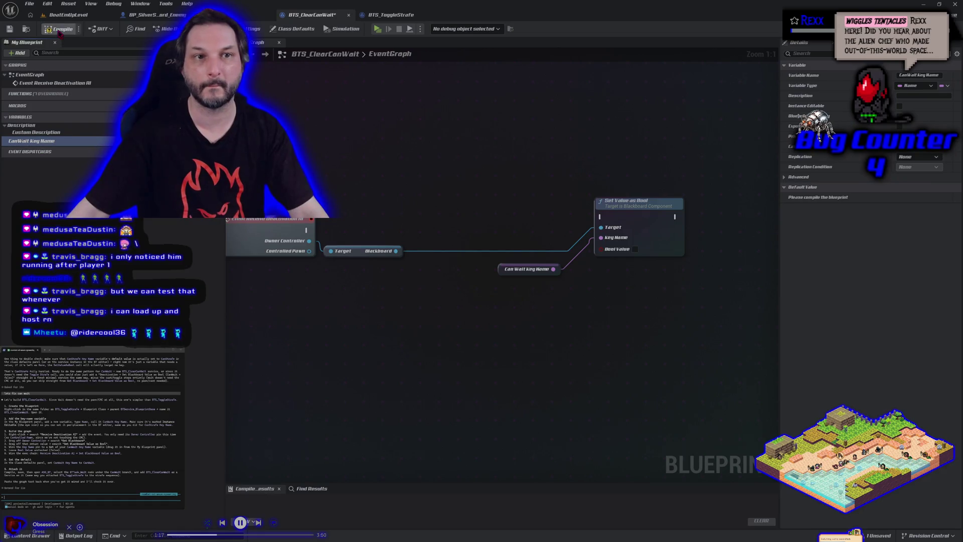
click(914, 197)
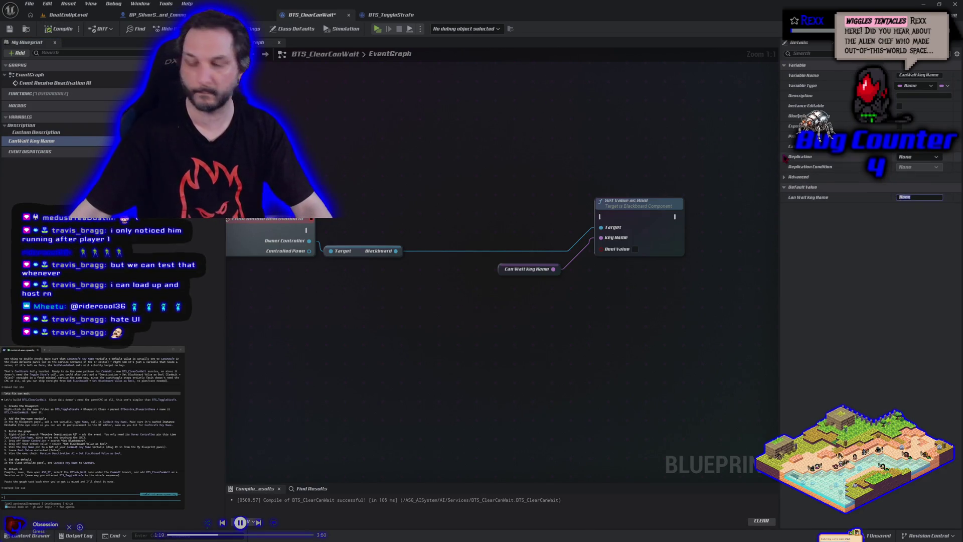
text(CanWait)
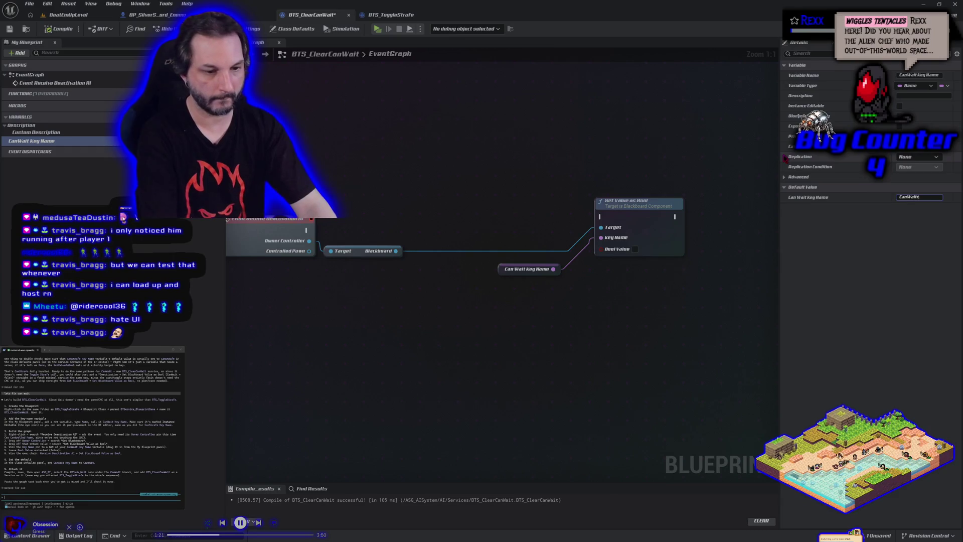
key(Return)
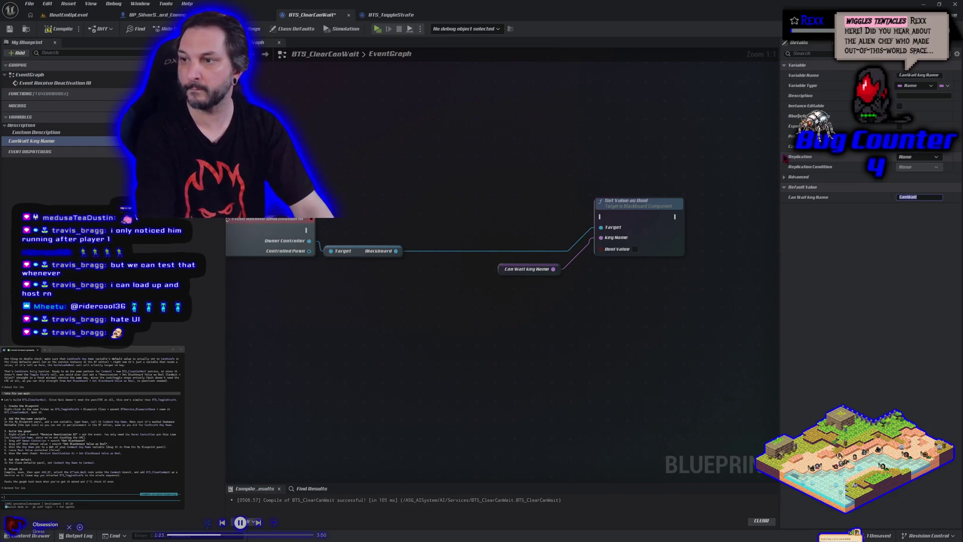
click(61, 29)
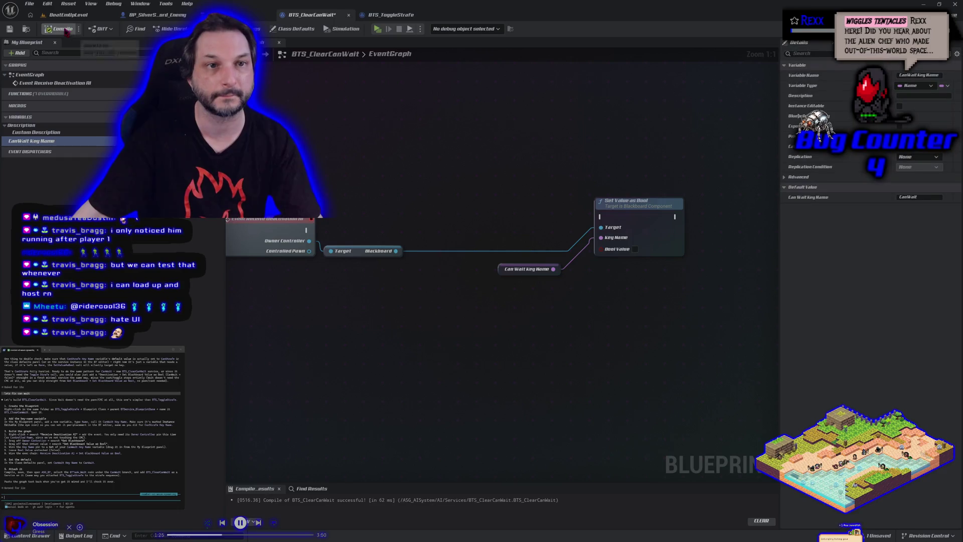
click(29, 3)
click(61, 54)
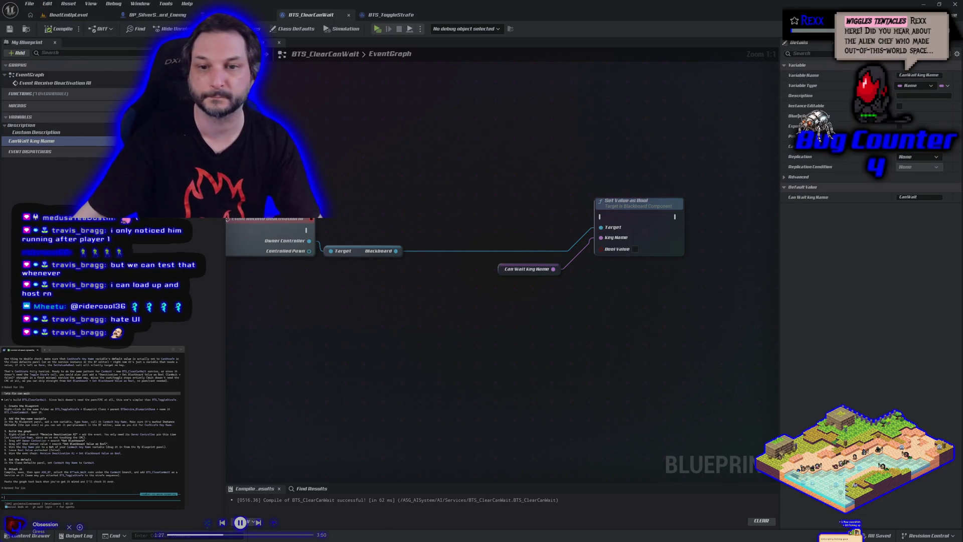
- Wire the deactivation event into Set Value as Bool, then compile and save
drag(307, 231, 601, 216)
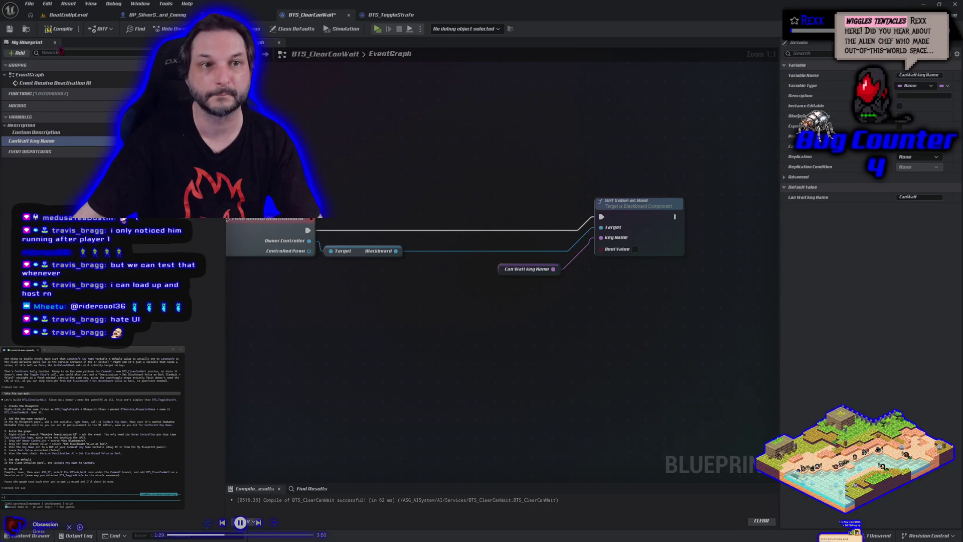
click(59, 31)
click(9, 28)
- Copy all graph nodes and paste the node export into the assistant terminal
drag(259, 105, 671, 319)
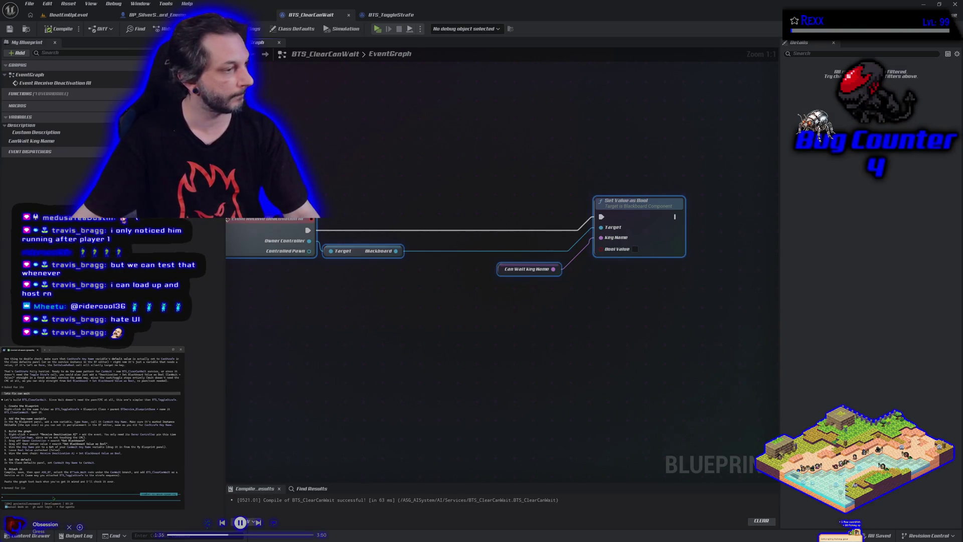
key(ctrl+v)
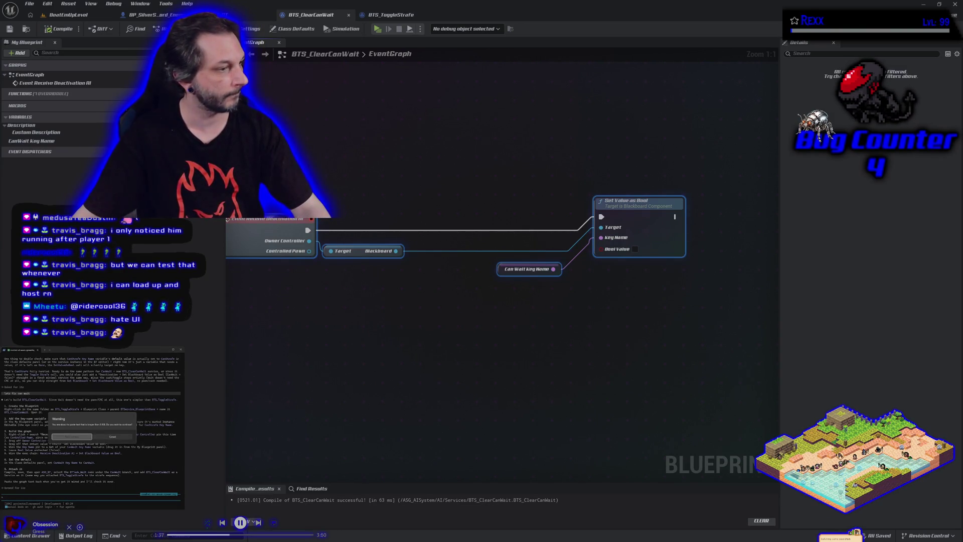
key(Return)
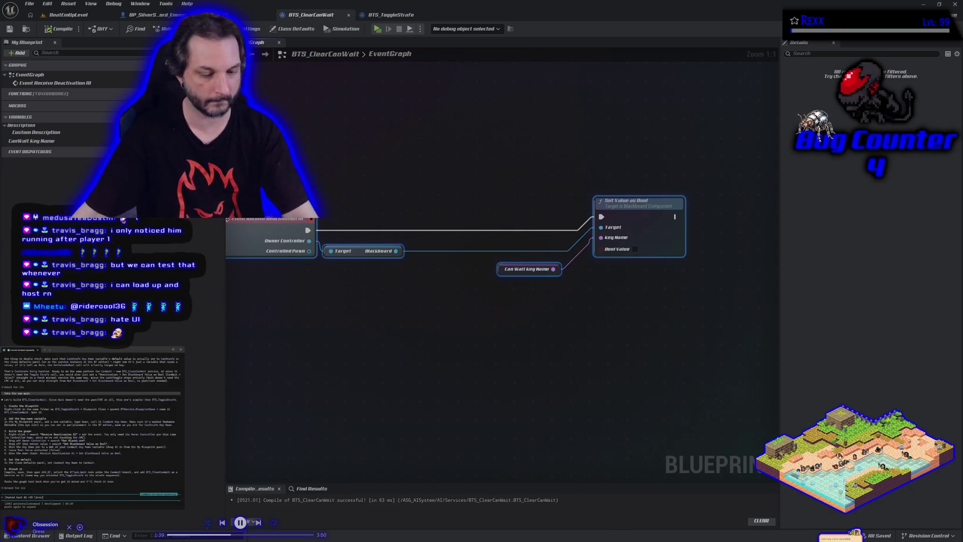
key(Return)
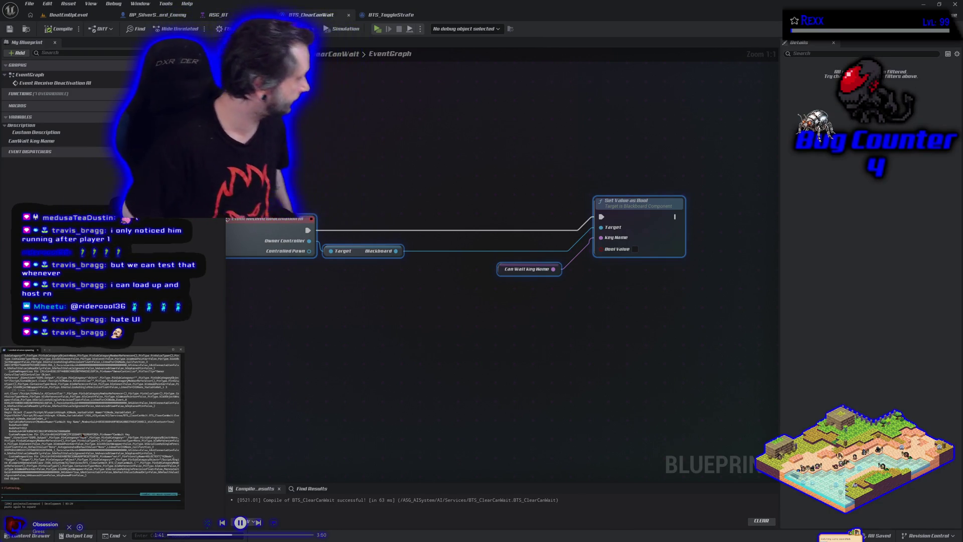
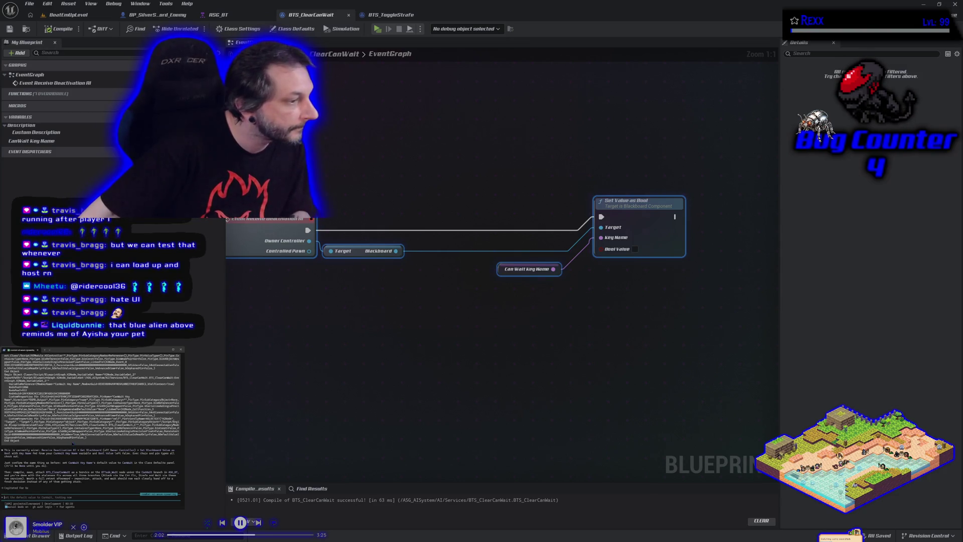
- Save BTS_ClearCanWait and add it as a service on the ASG_BT Wait node
click(59, 28)
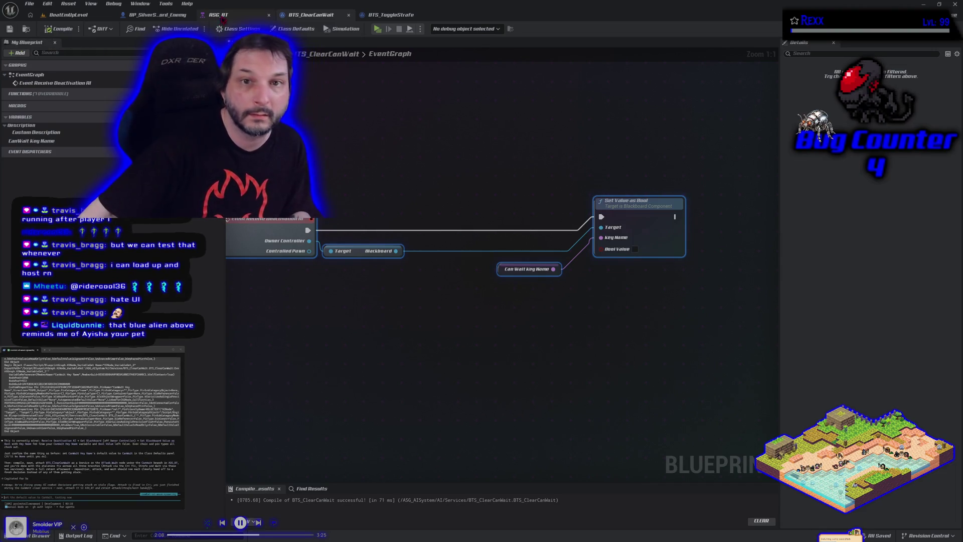
click(221, 15)
right_click(424, 328)
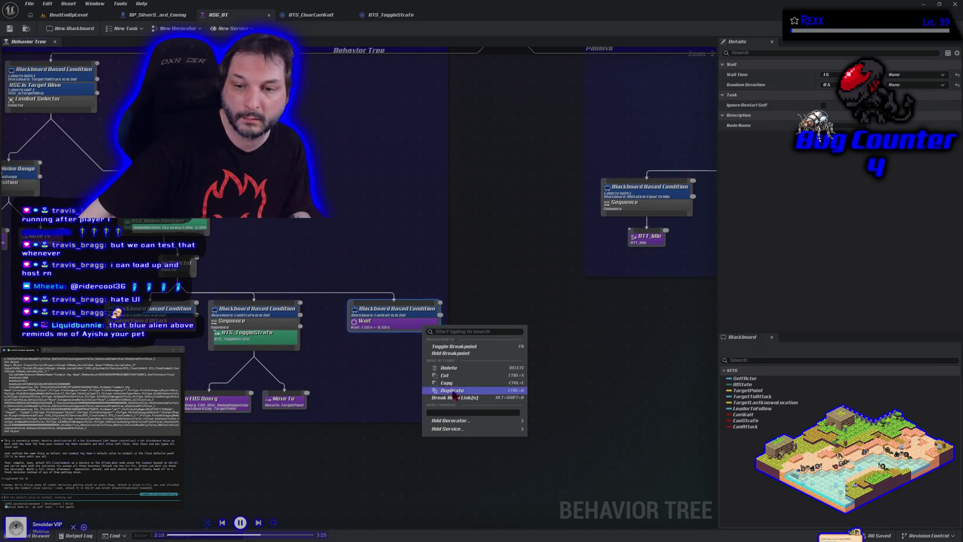
mouse_move(490, 430)
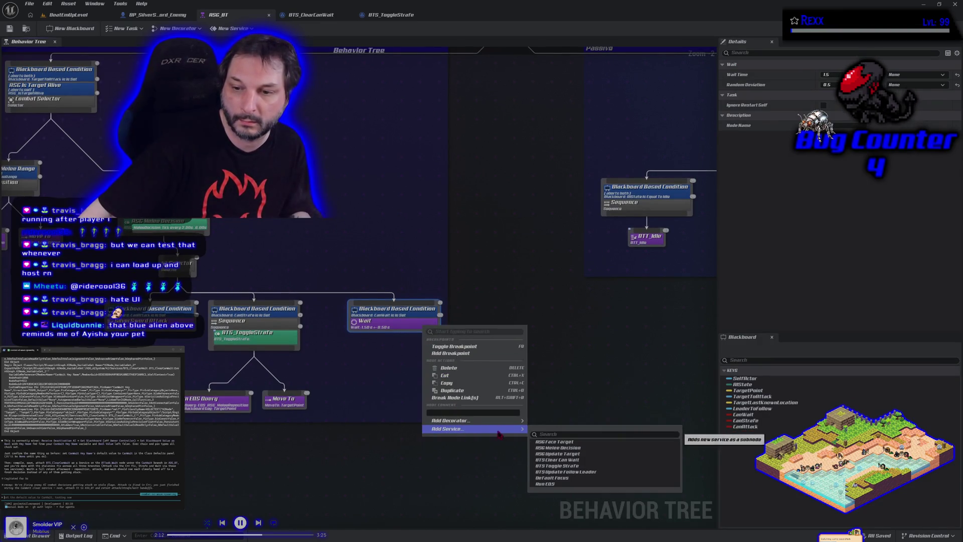
click(572, 460)
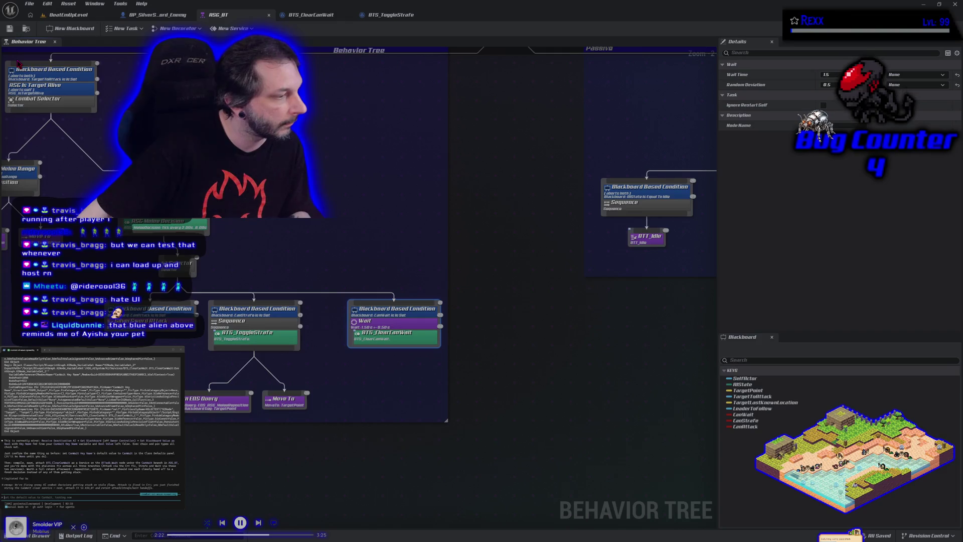
click(69, 14)
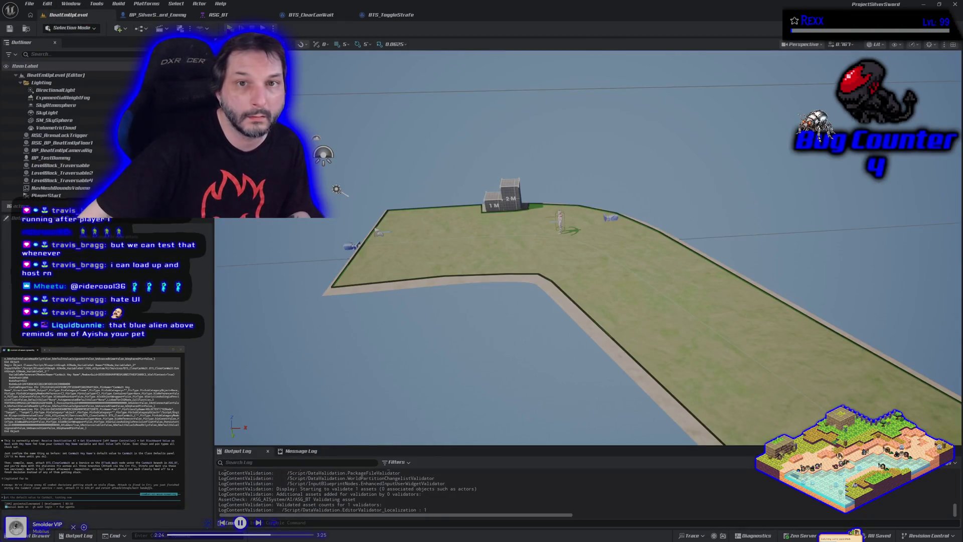
key(alt+p)
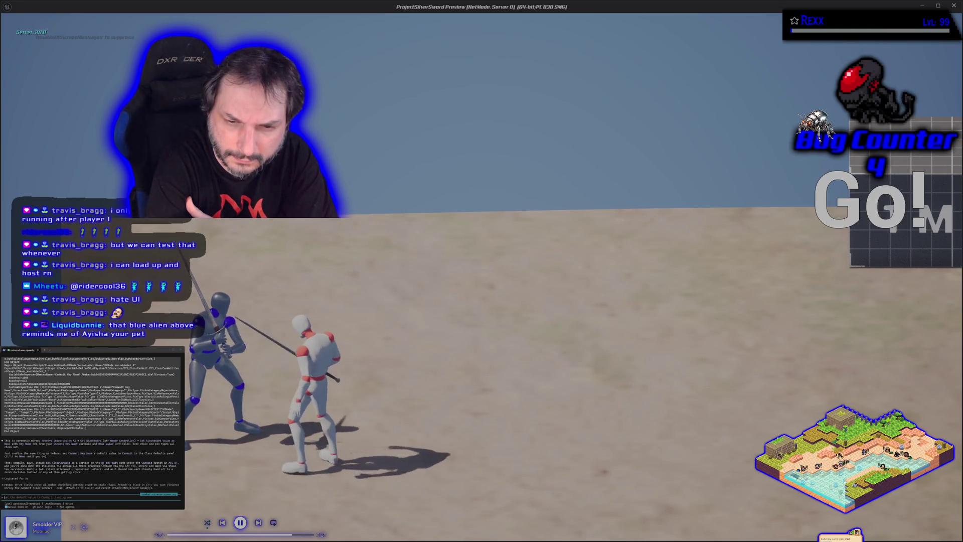
key(Escape)
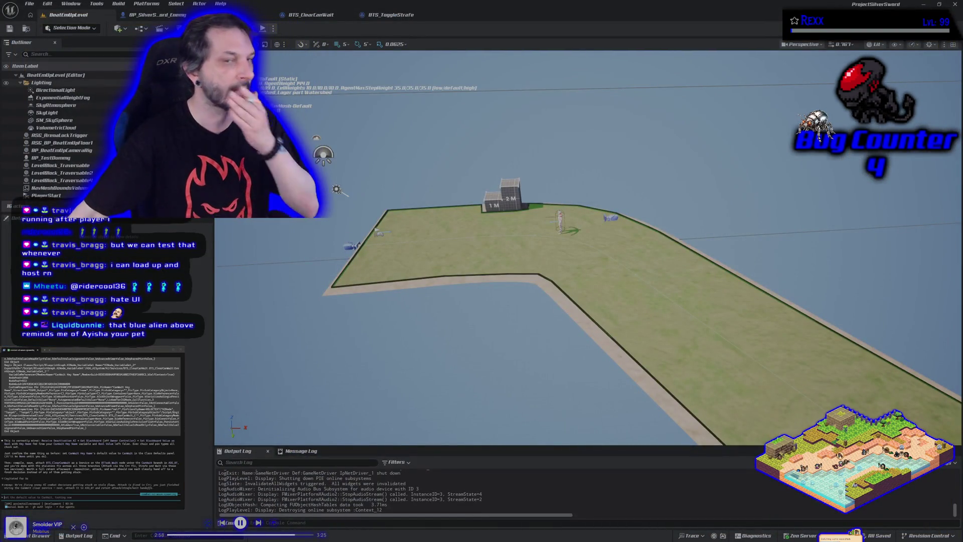
- Drag ASG_EQS_TestingPawn from AI > EQS into the level and open the EQS_ASG_MeleeReposition query asset
click(43, 536)
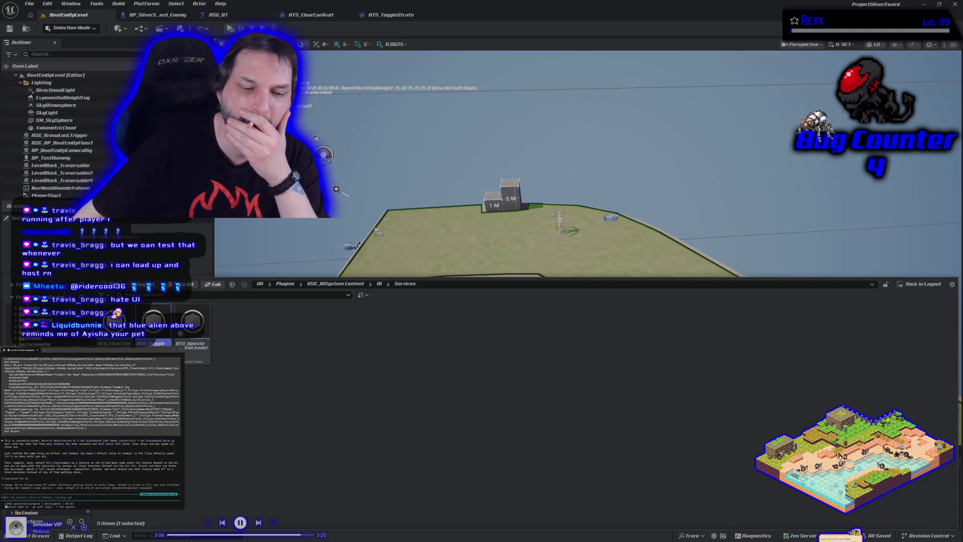
click(36, 326)
drag(114, 324, 464, 228)
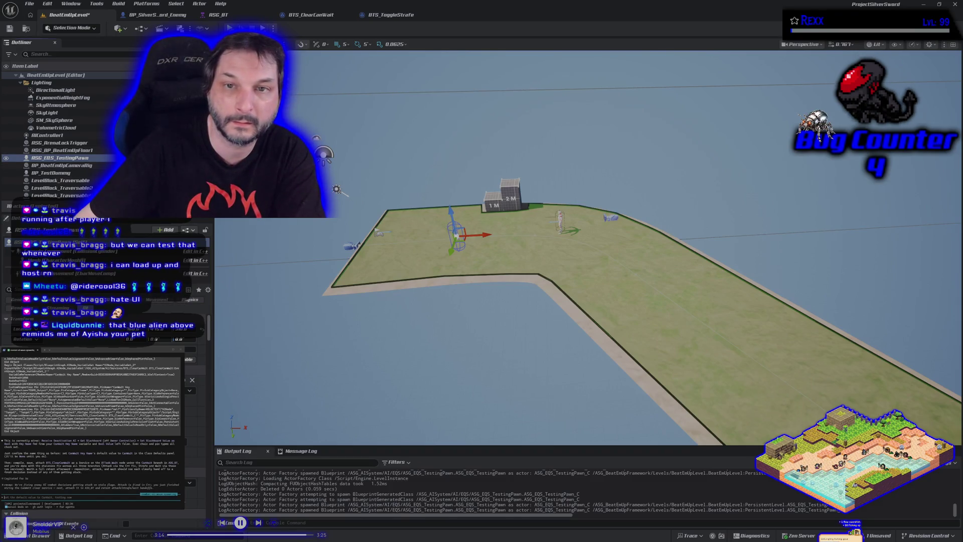
key(ctrl+e)
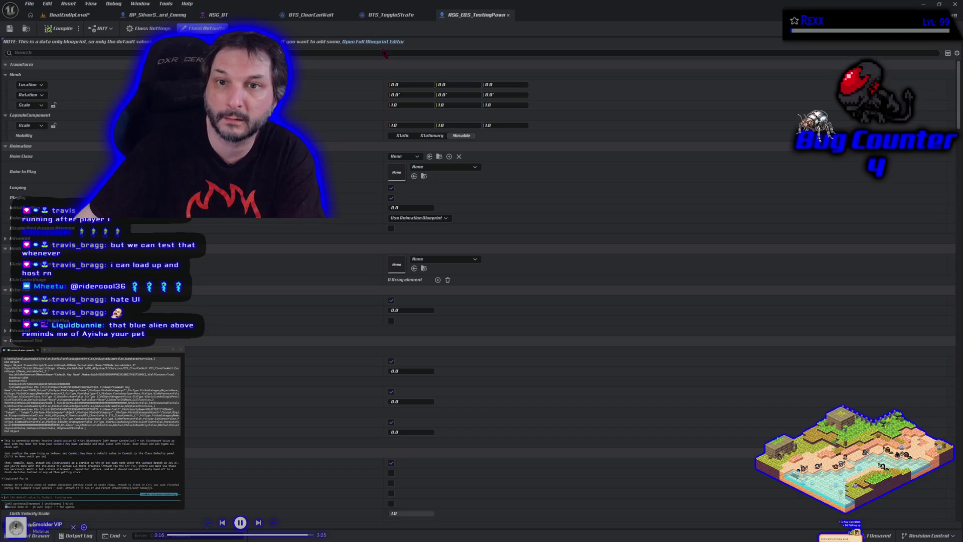
click(508, 15)
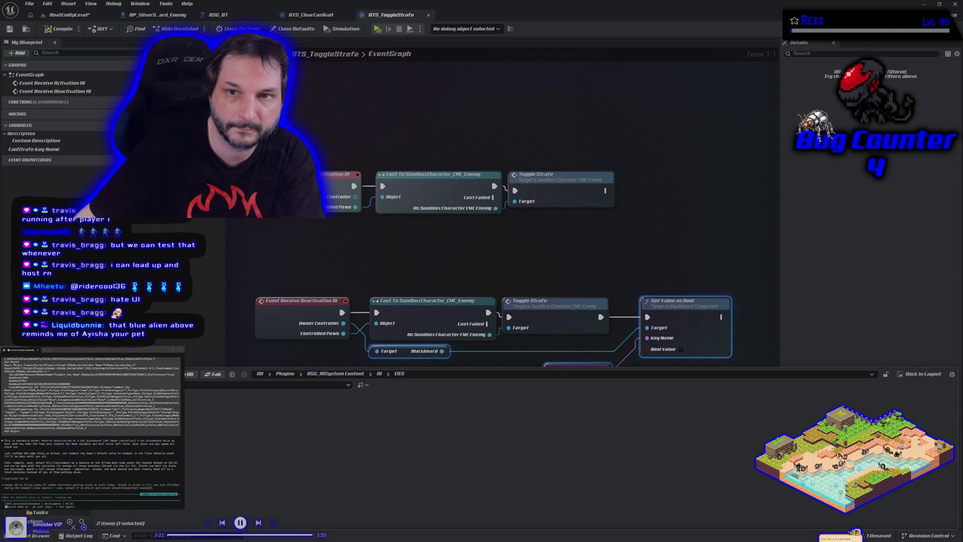
key(Return)
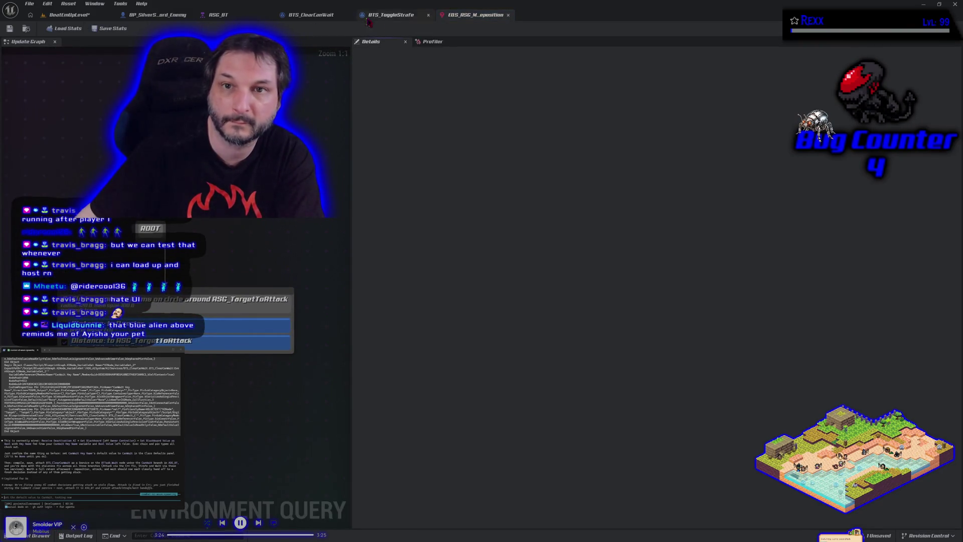
- Set the testing pawn's Query Template to EQS_ASG_MeleeReposition
click(70, 15)
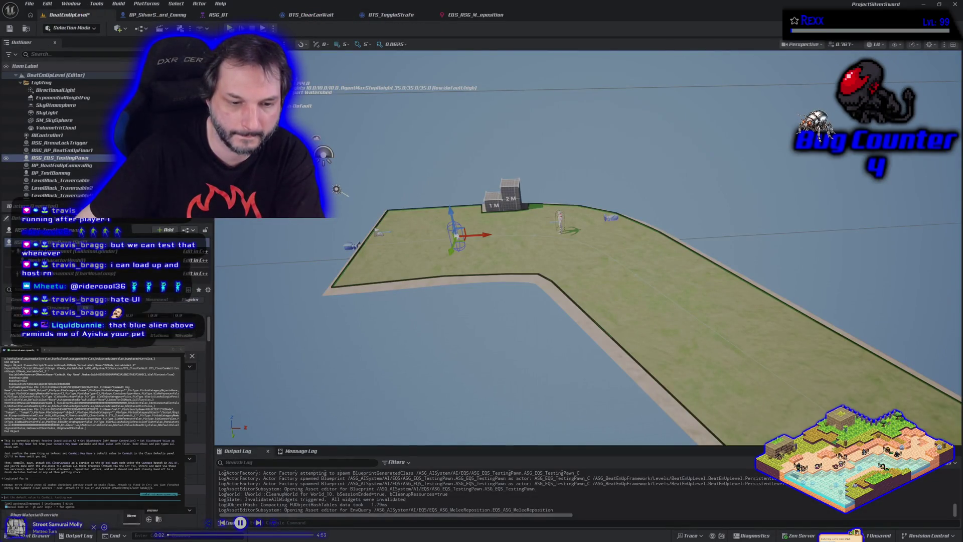
scroll(100, 516, down, 10)
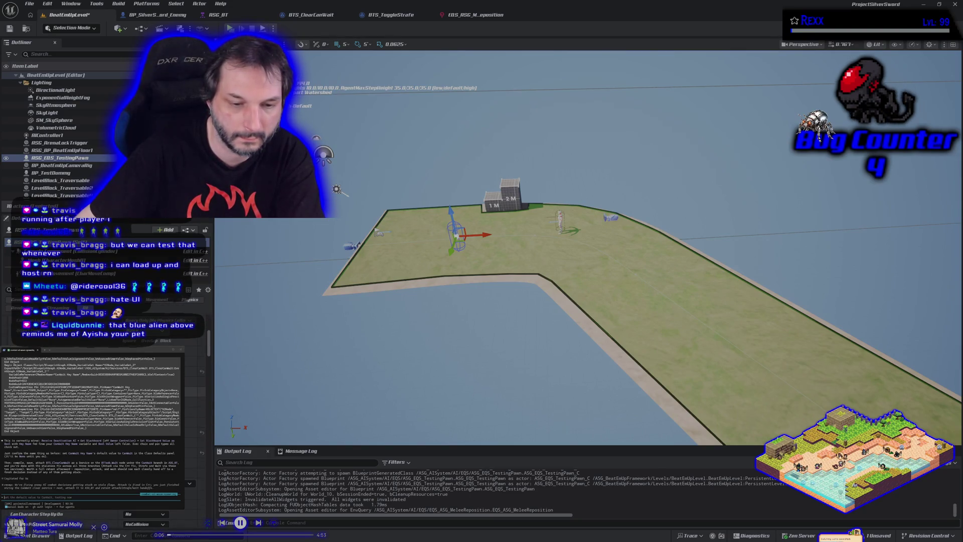
scroll(100, 517, down, 5)
scroll(100, 517, down, 5)
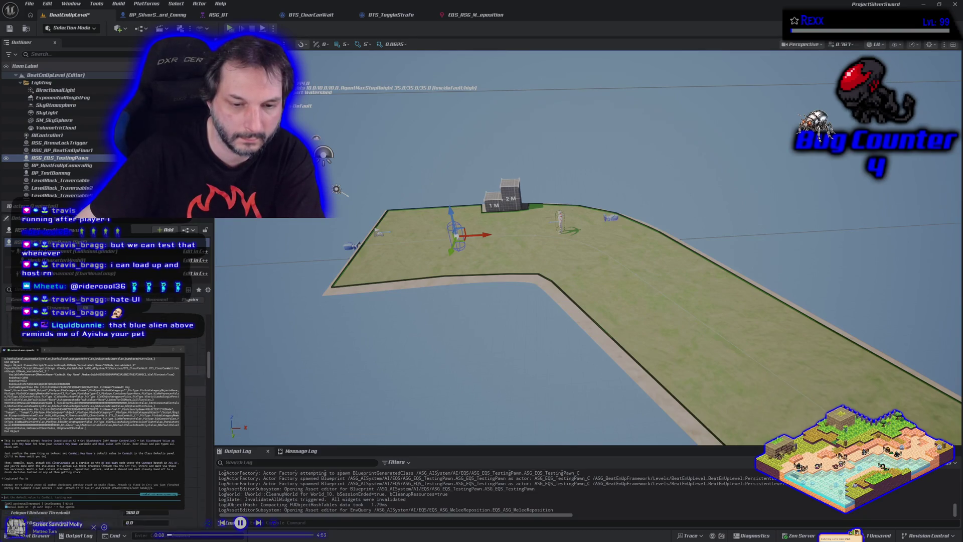
scroll(100, 516, down, 5)
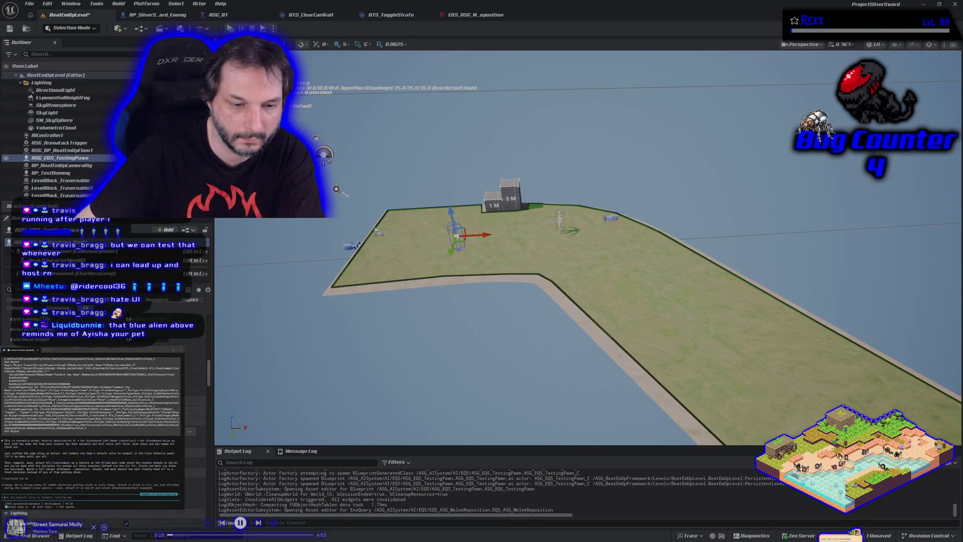
scroll(100, 516, down, 10)
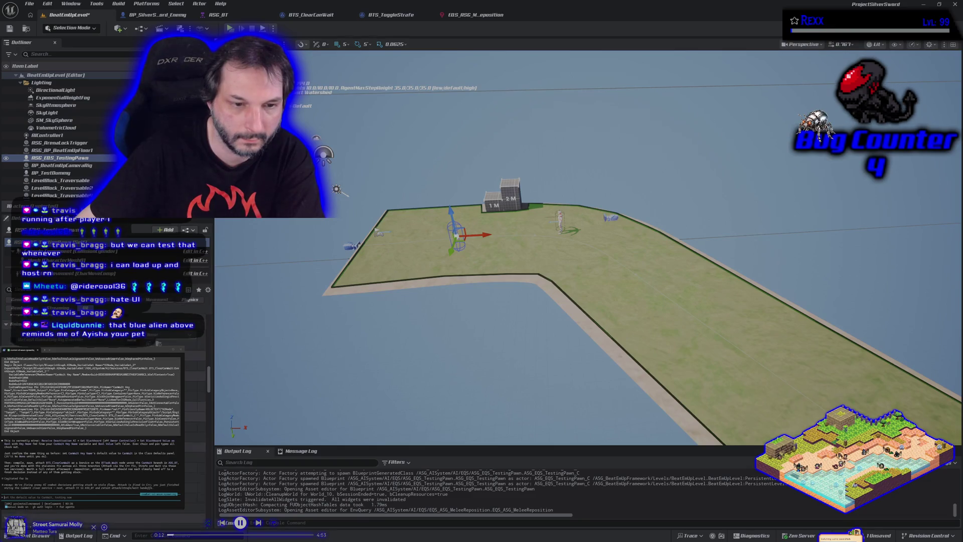
drag(208, 393, 212, 509)
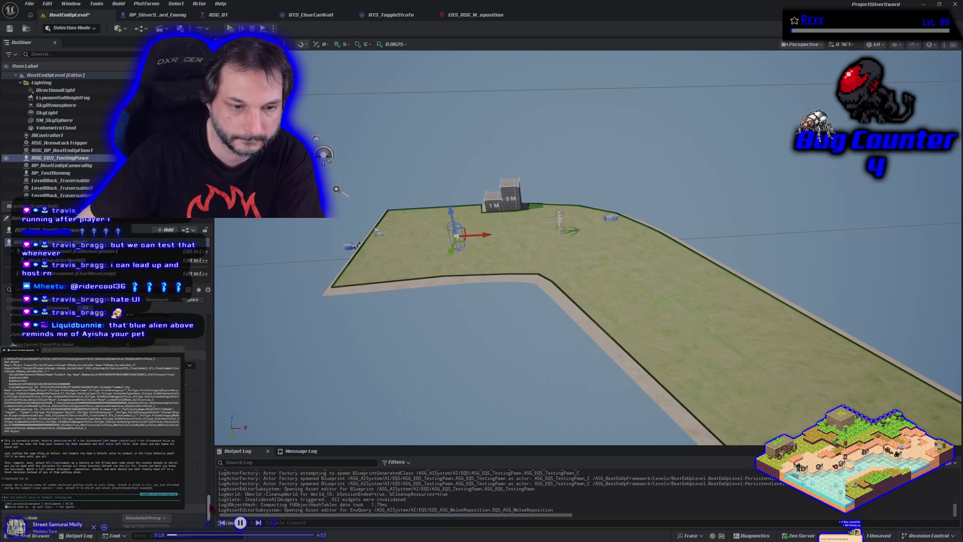
click(190, 365)
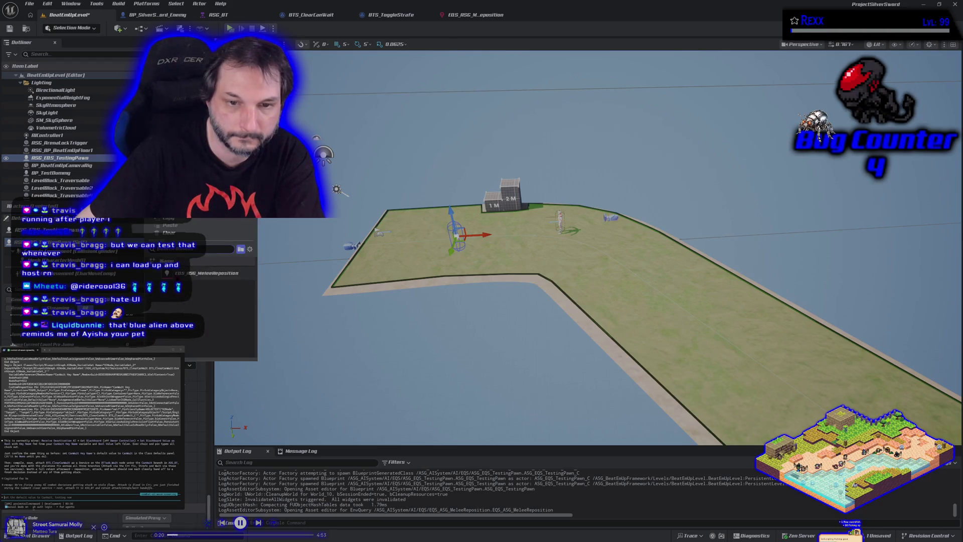
click(206, 272)
- Save the level and list the circle generator's Circle Center context options
click(7, 28)
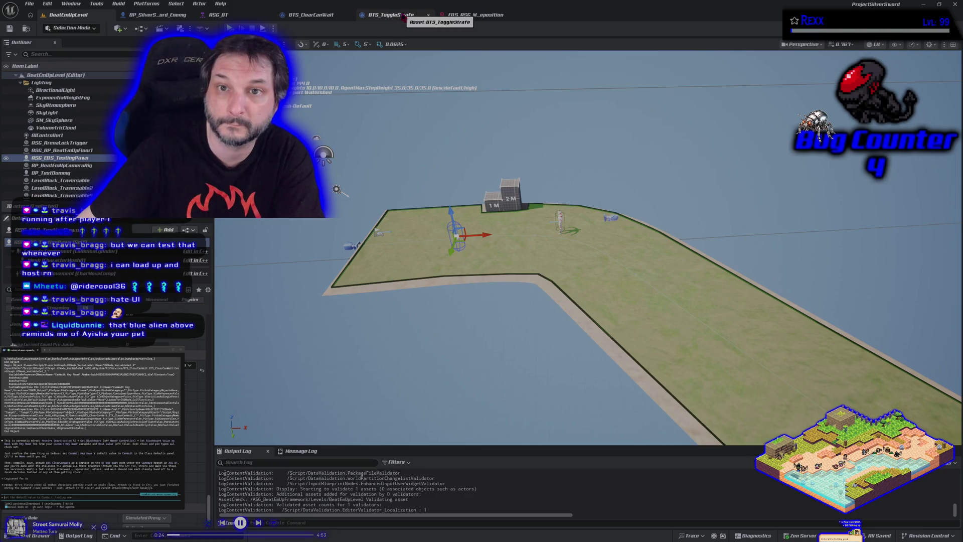
click(476, 15)
click(194, 307)
click(645, 146)
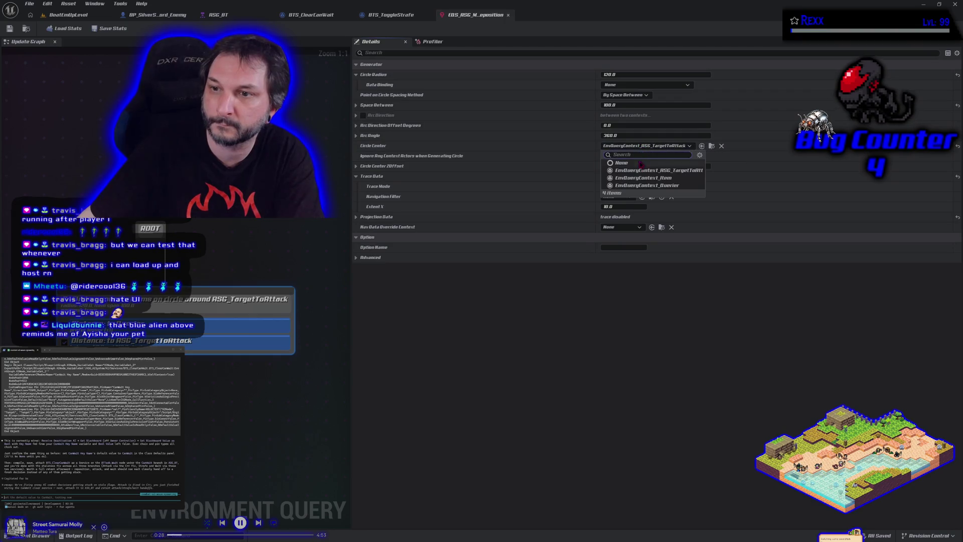
- Center the circle on EnvQueryContext_Querier, verify by moving the testing pawn, and float the query editor
click(647, 185)
click(83, 20)
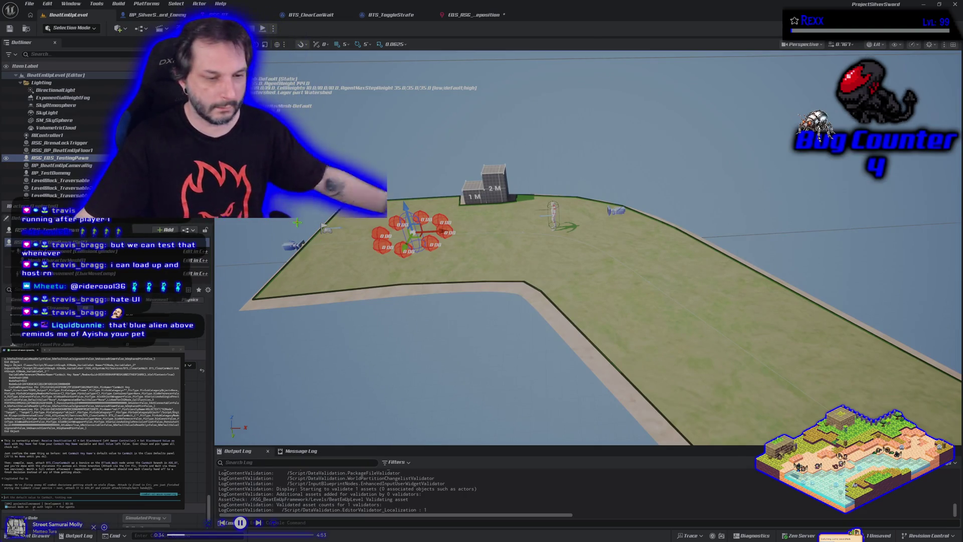
key(f)
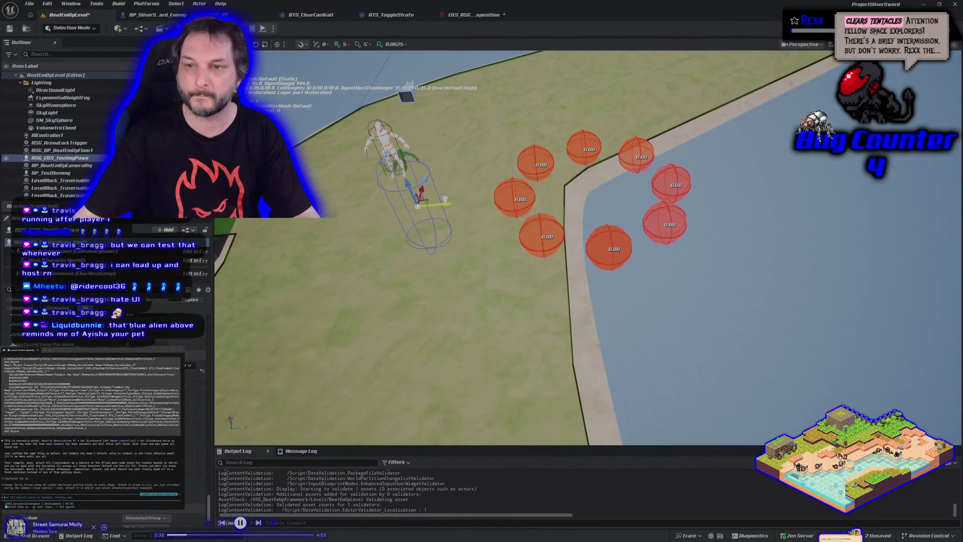
mouse_move(442, 203)
mouse_down()
mouse_move(326, 200)
mouse_move(444, 322)
mouse_up()
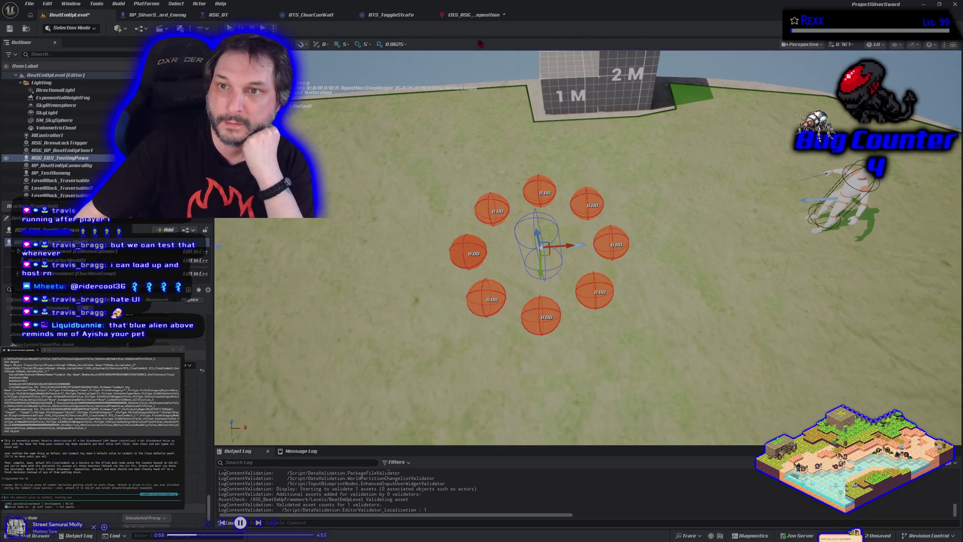
drag(471, 15, 604, 116)
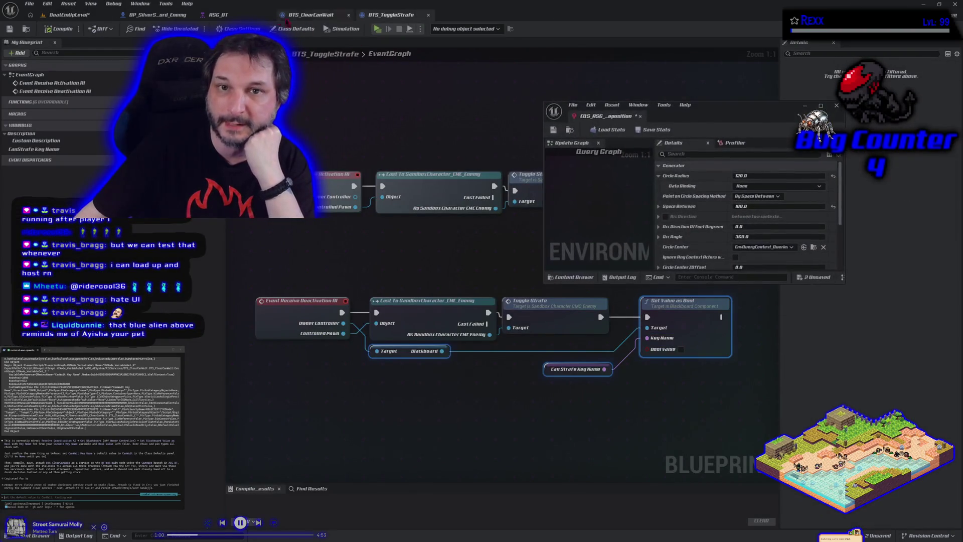
- Make the floating EQS editor window taller and move it to the left of the level view
click(70, 15)
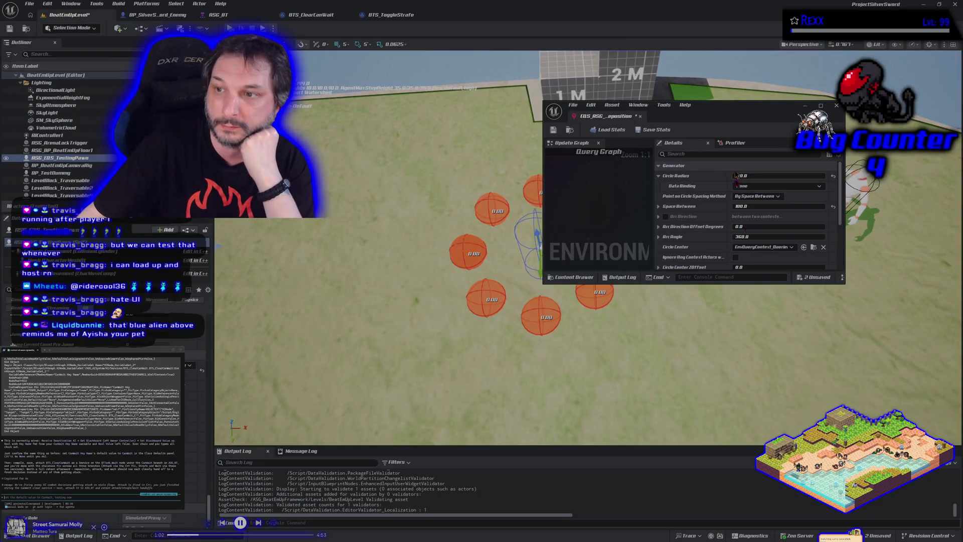
drag(752, 284, 757, 400)
mouse_move(725, 112)
mouse_down()
mouse_move(784, 114)
mouse_move(268, 122)
mouse_up()
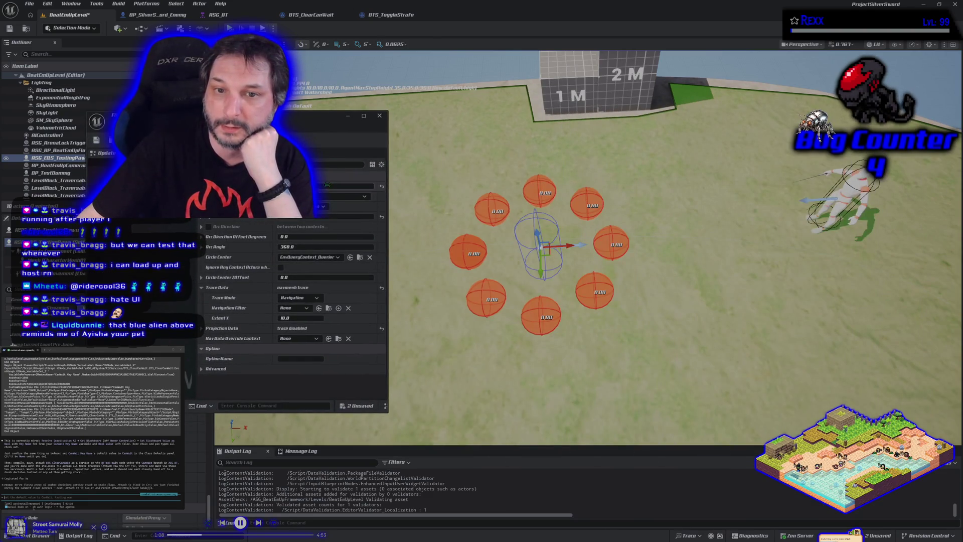
- Tighten the ring via Space Between and Circle Radius, save the query, and dock its editor
key(Return)
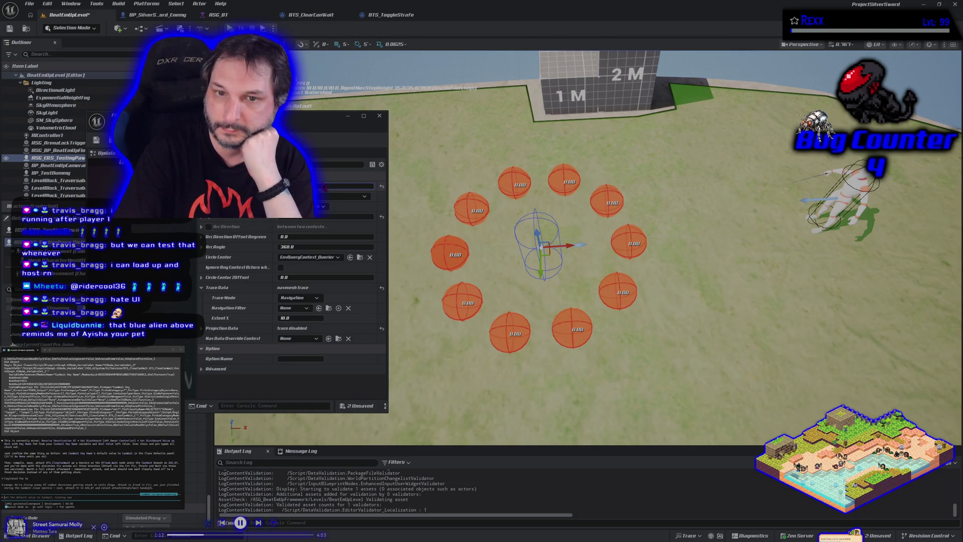
key(Return)
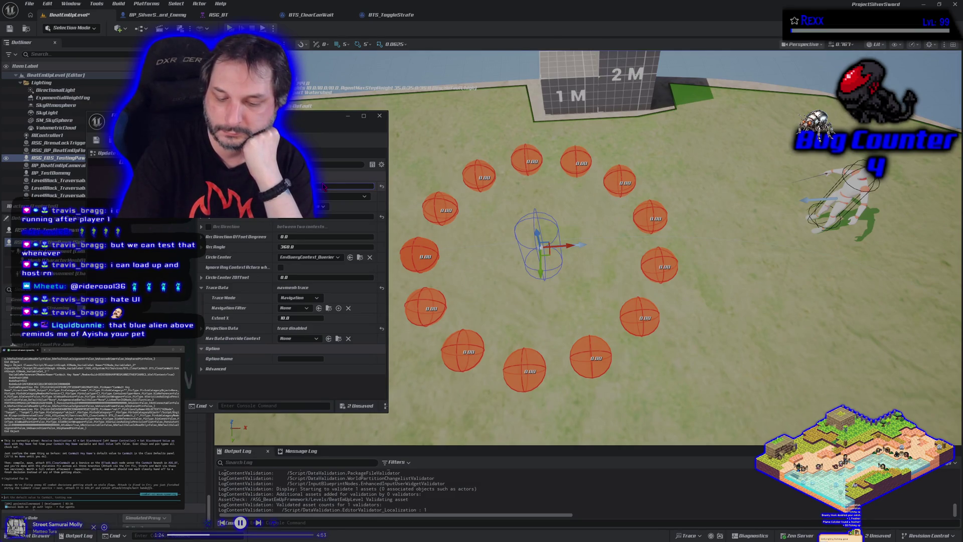
drag(323, 187, 323, 186)
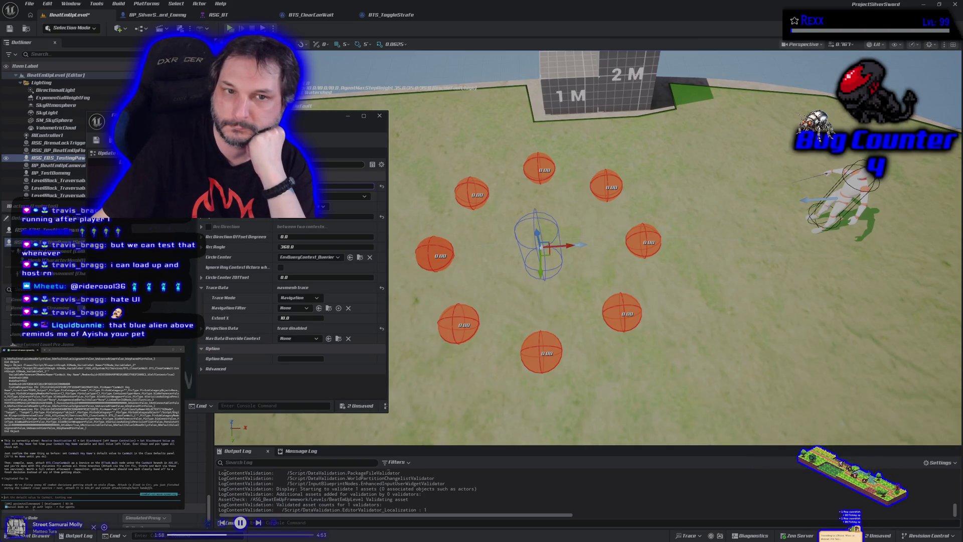
click(96, 140)
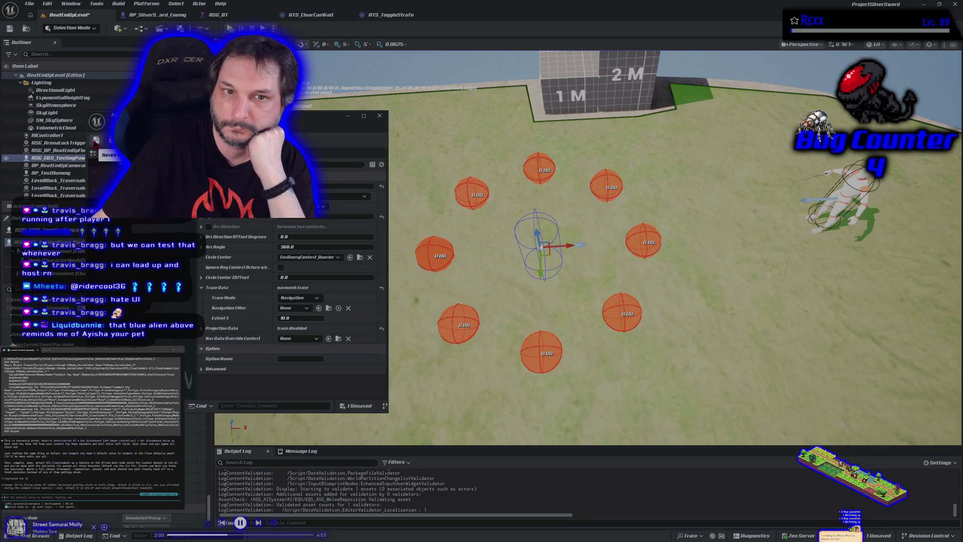
mouse_move(162, 115)
mouse_down()
mouse_move(486, 59)
mouse_move(487, 20)
mouse_up()
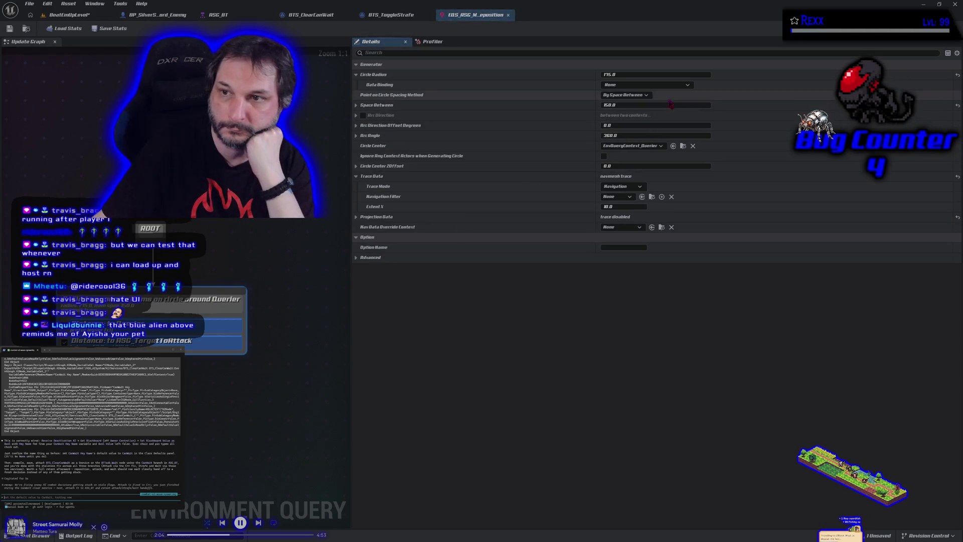
- Center the circle on EnvQueryContext_ASG_TargetToAttack and save the query
click(631, 145)
click(637, 169)
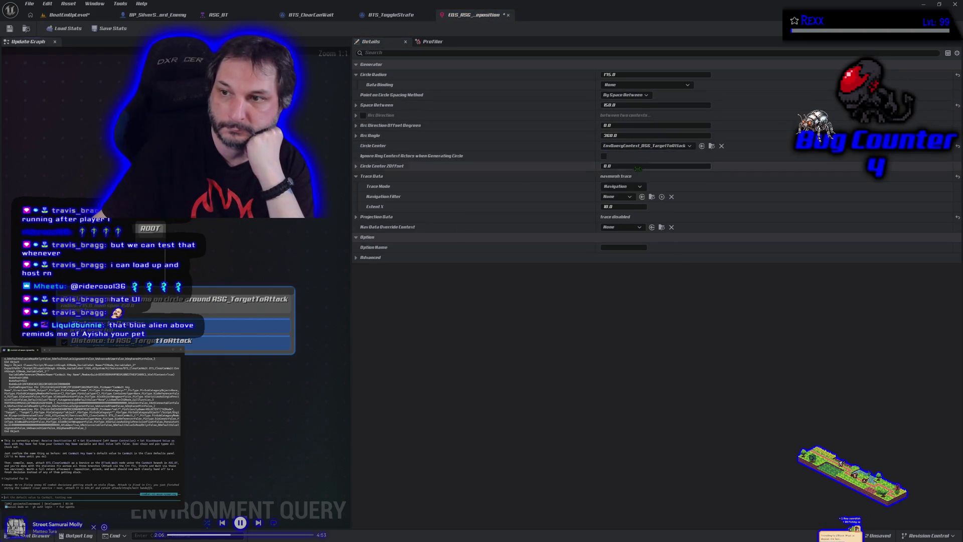
click(10, 28)
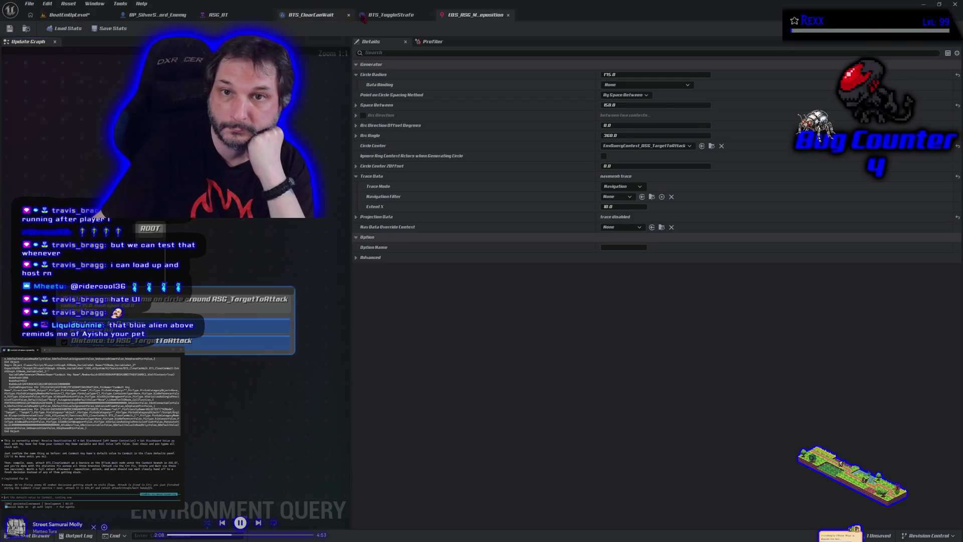
- Delete ASG_EQS_TestingPawn from the level and Save All
click(63, 15)
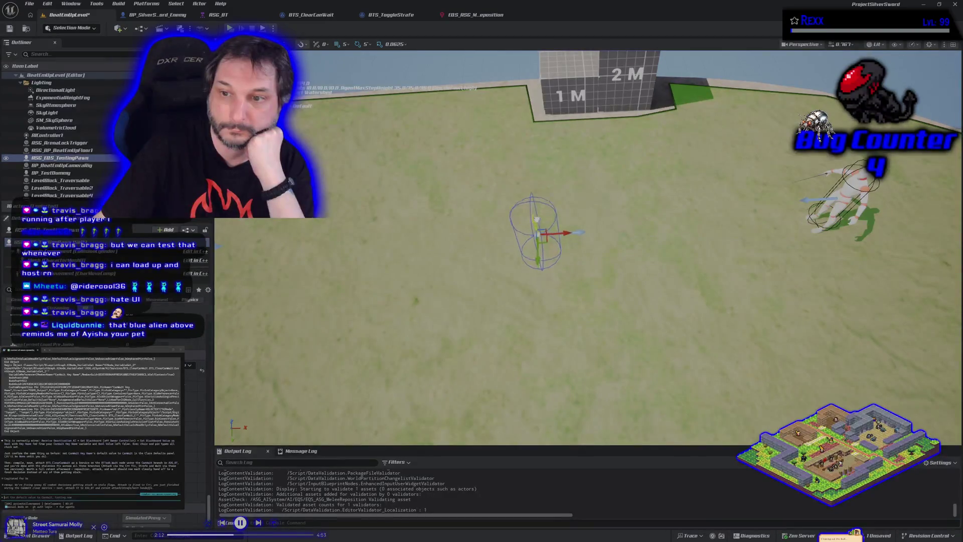
key(Delete)
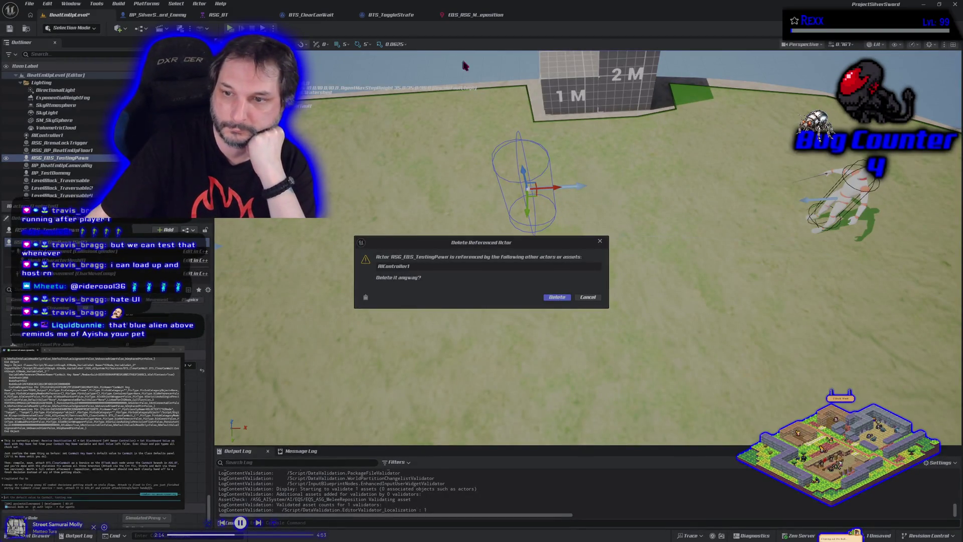
click(557, 297)
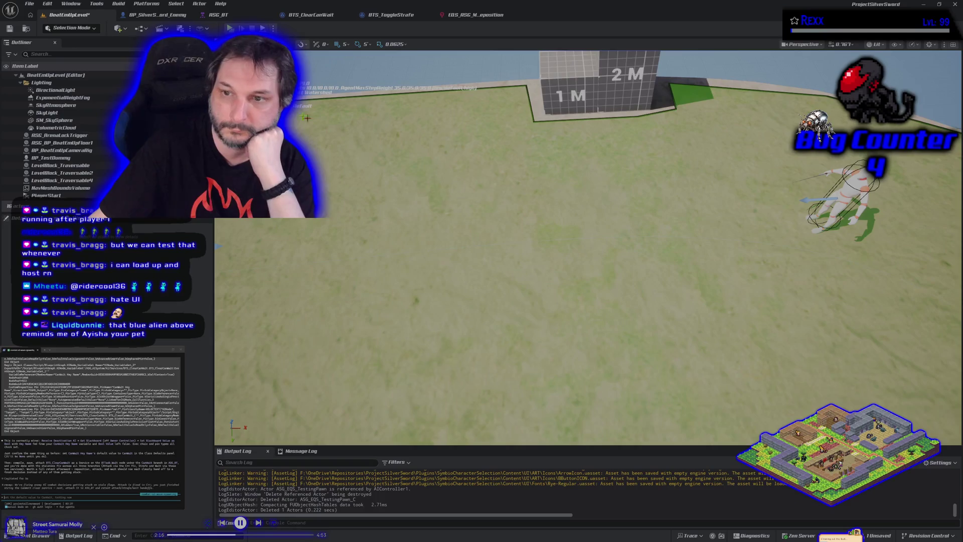
click(29, 4)
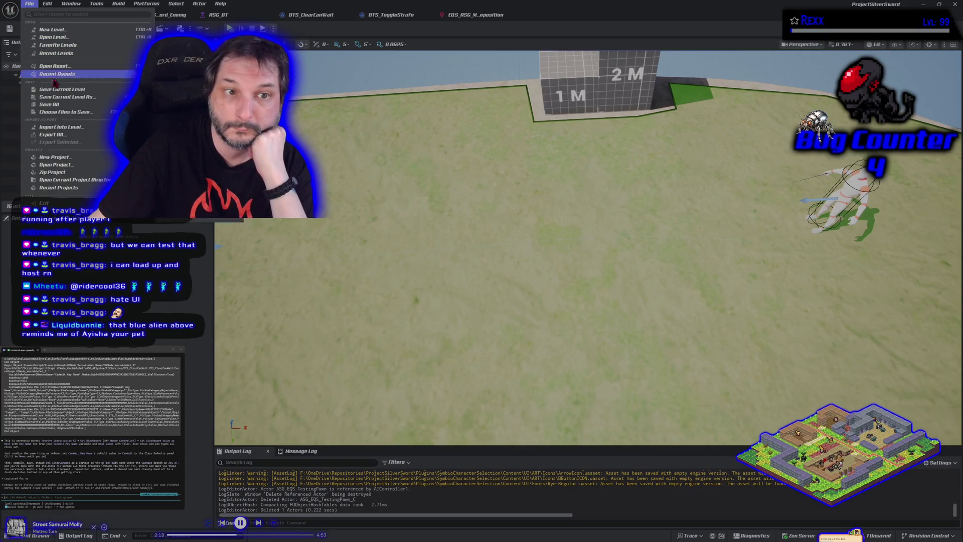
click(49, 104)
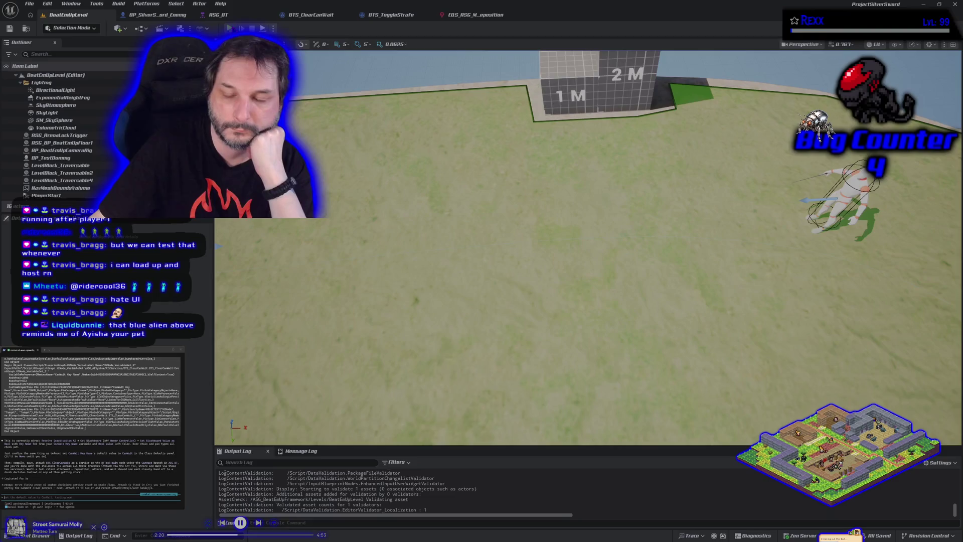
- Play-test the level running the player across the arena, then reopen ASG_BT and the EQS query
key(alt+p)
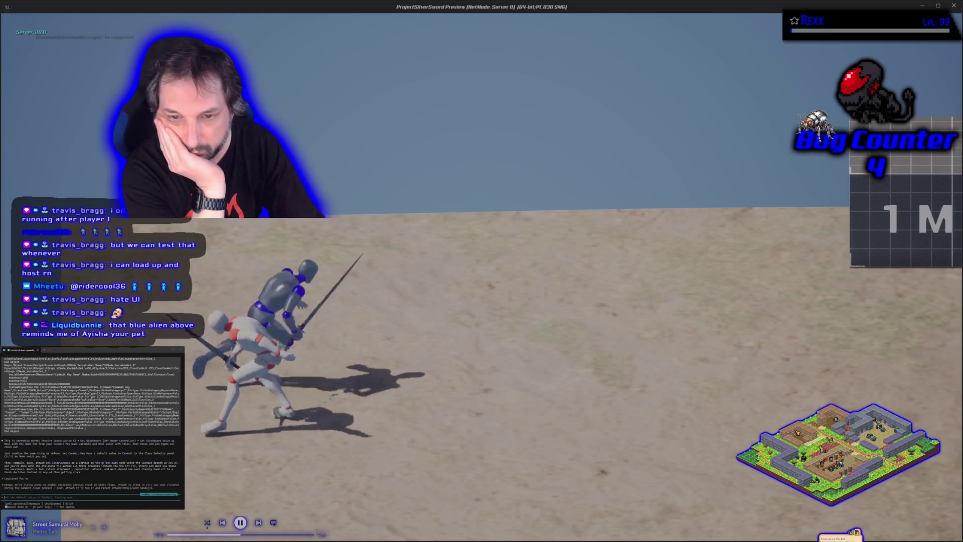
key(d)
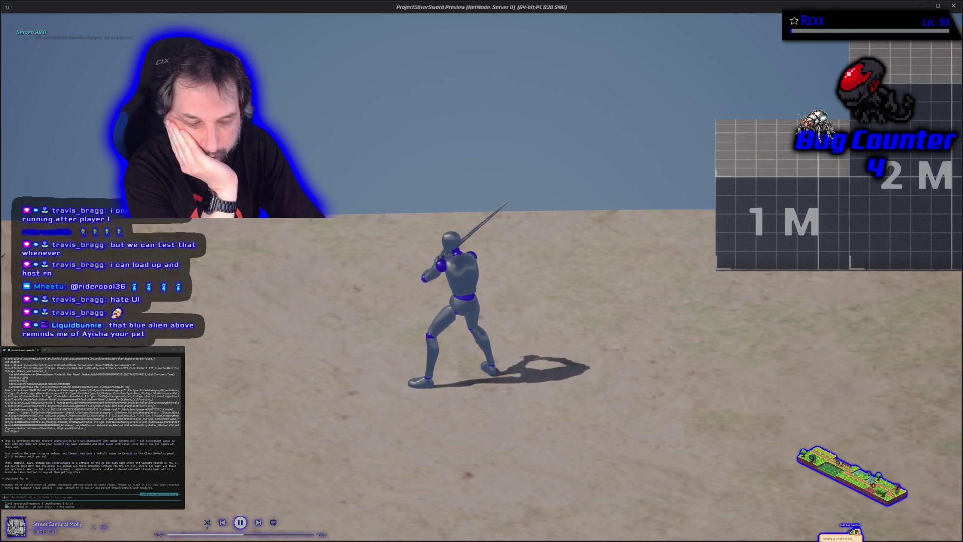
key(Escape)
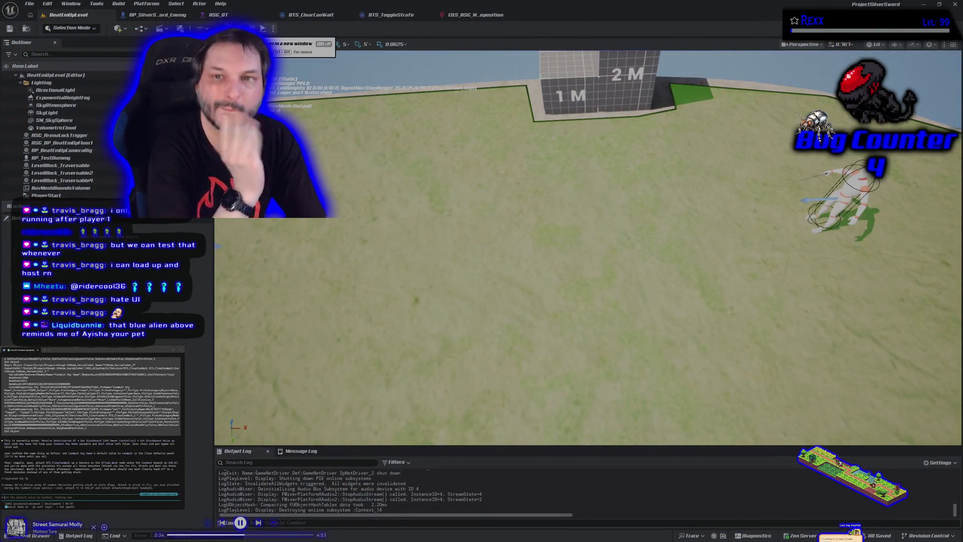
key(ctrl+Tab)
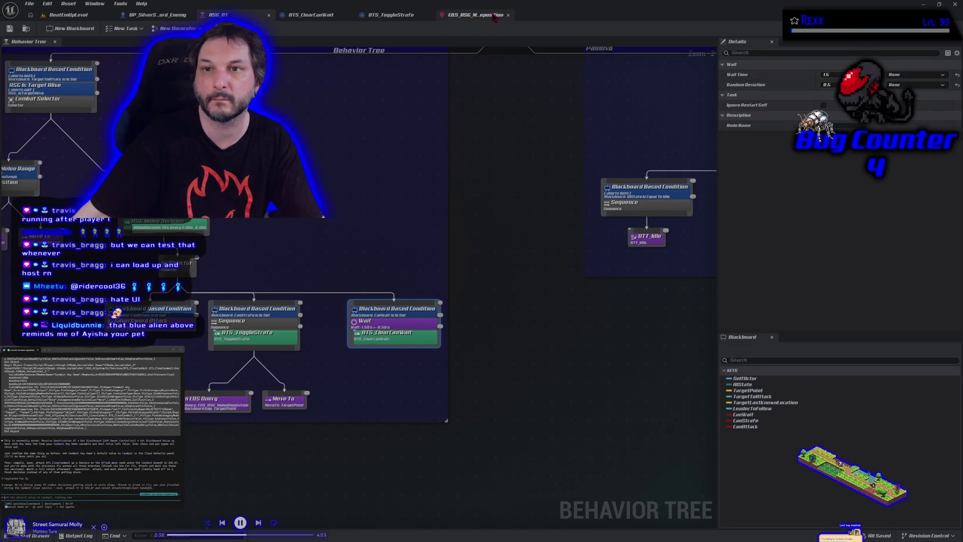
click(475, 15)
- Report to the terminal assistant that the enemy stops short of the next EQS reposition point
key(Return)
text(he is only)
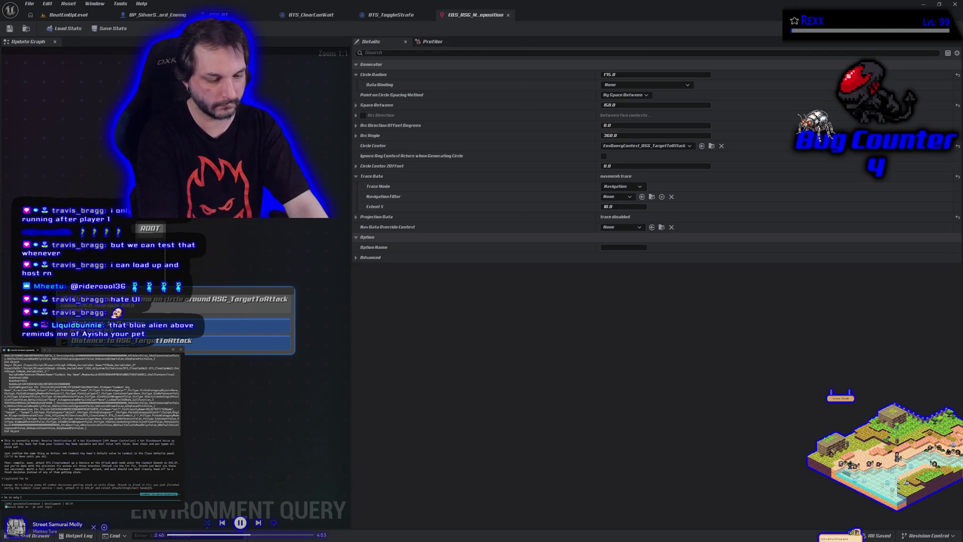
text( repositioning to the next)
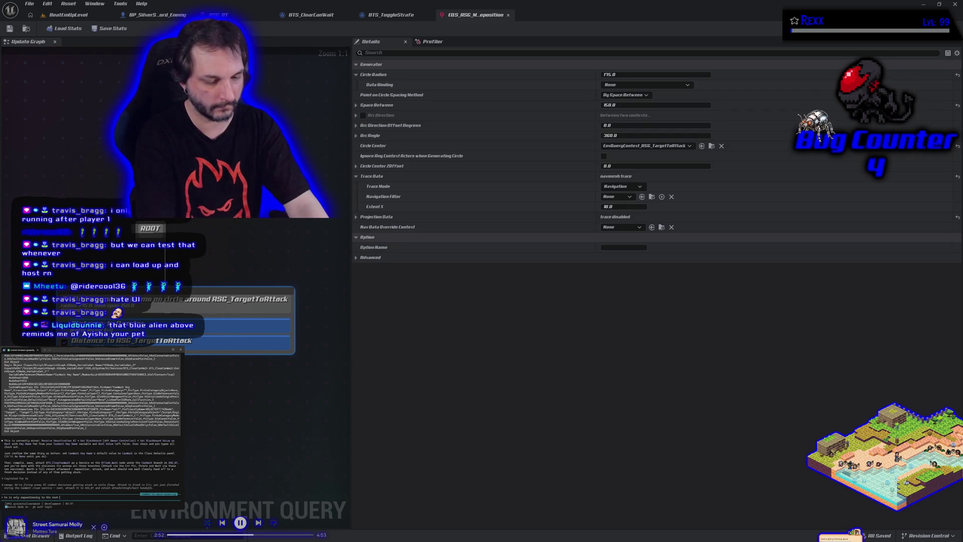
text(c)
text(qs loo)
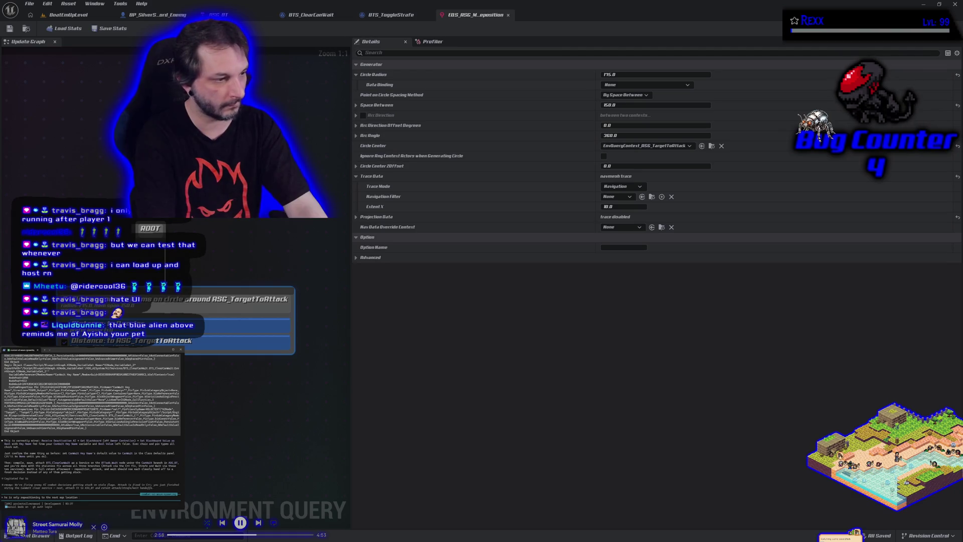
text( over, not to a random, unoccupied one. also i changed circle r)
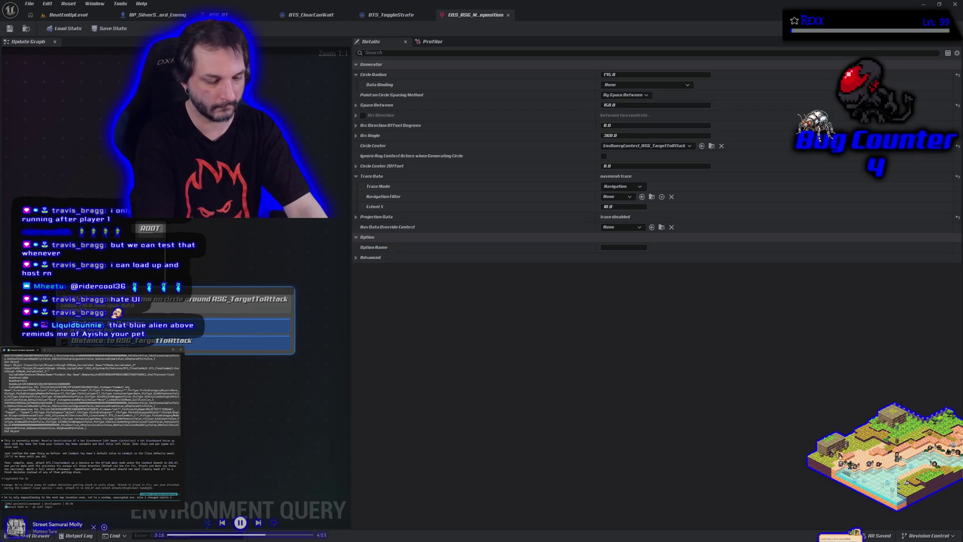
text(adius on eqs mo)
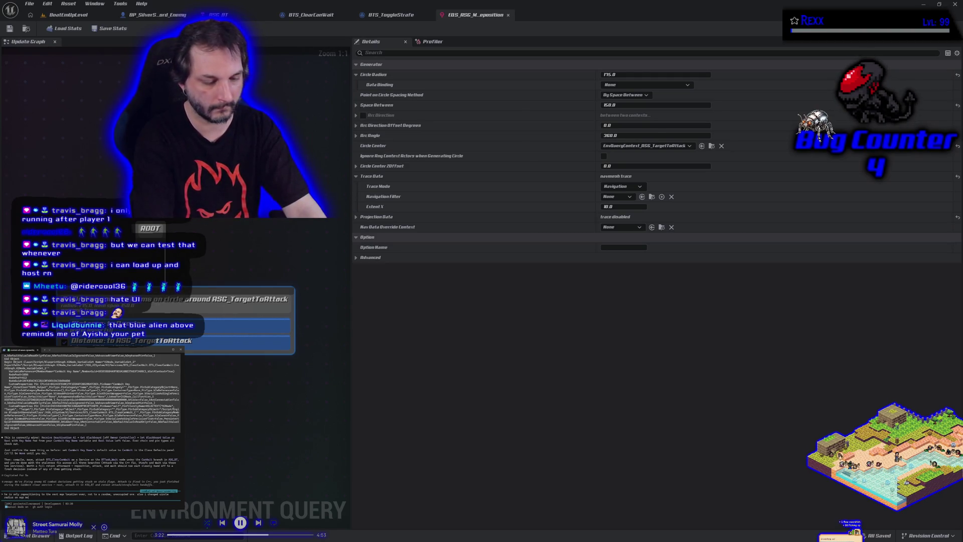
text(reposition to 175 and space between)
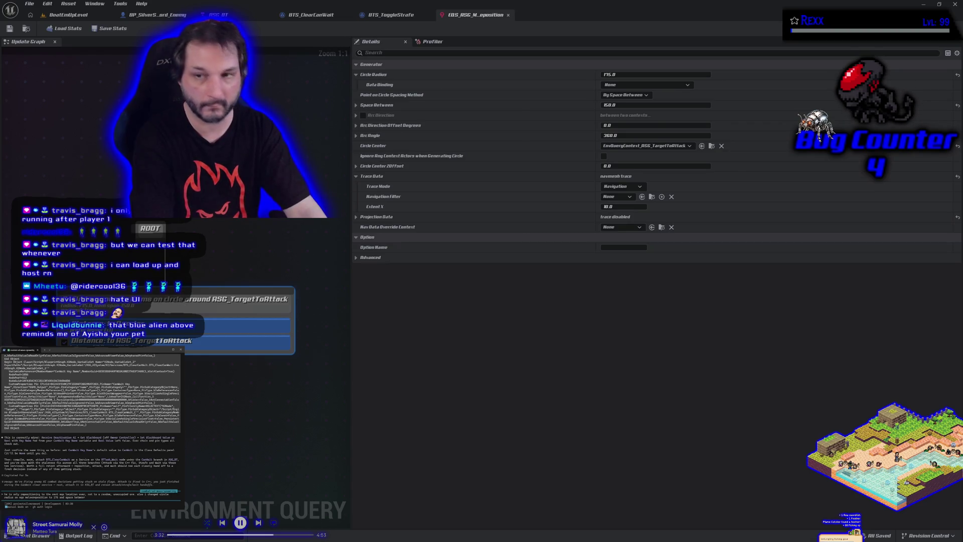
text( to 150 but now the enemy is moving into the player not sto)
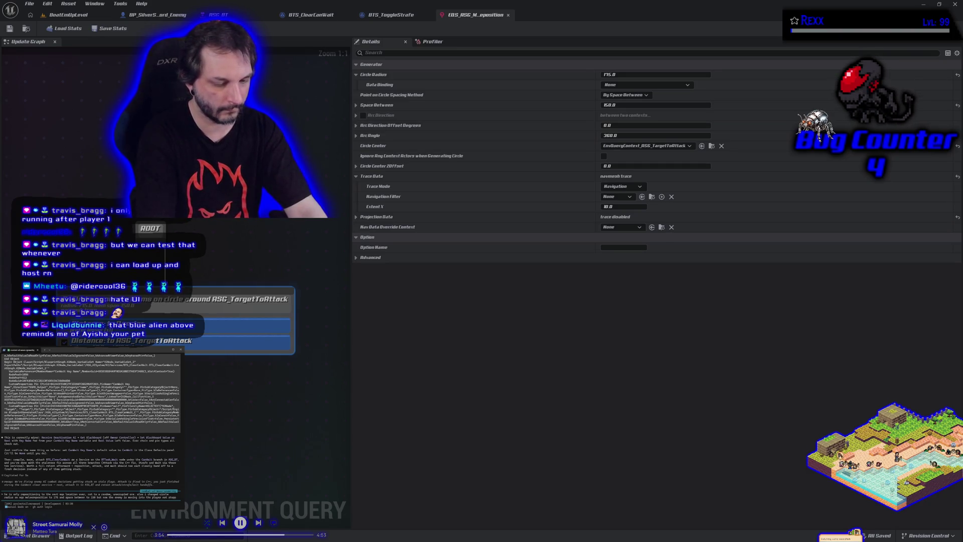
text(pping at)
text(ort at the eq)
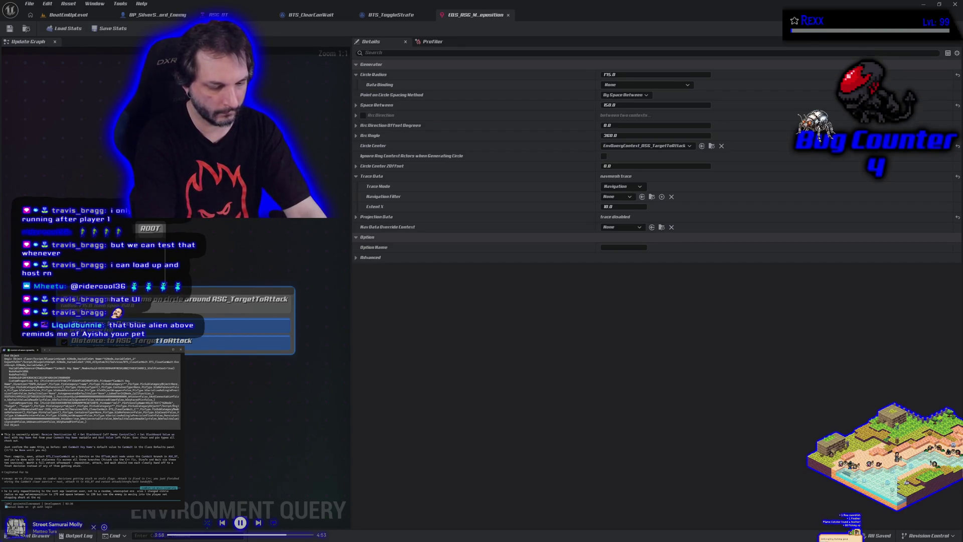
text(on)
key(Return)
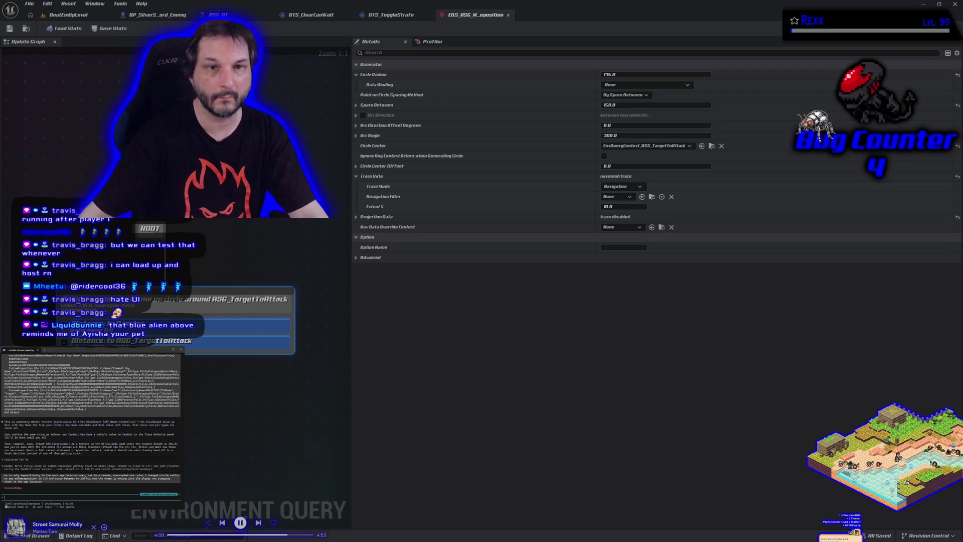
- Run a quick play-in-editor test, moving the player toward the enemy
click(70, 15)
key(alt+p)
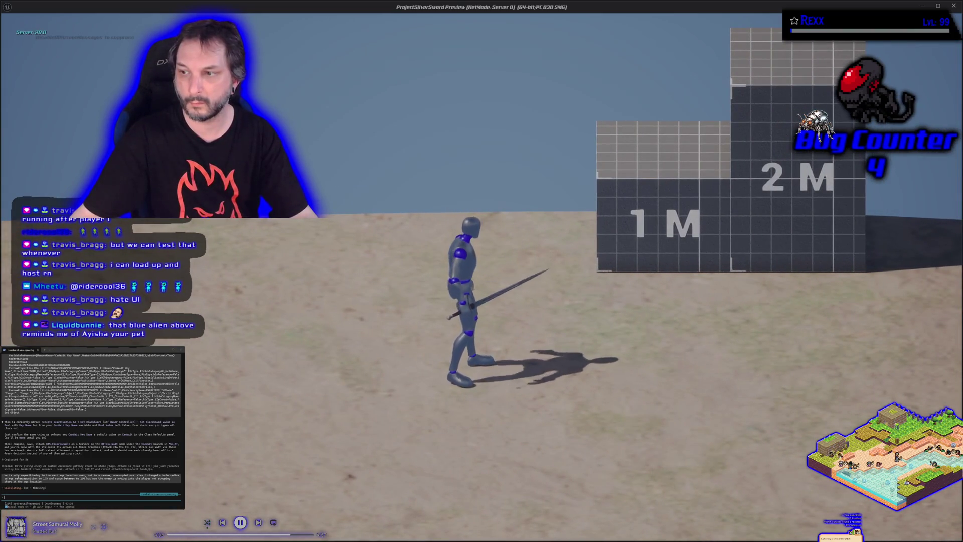
key(d)
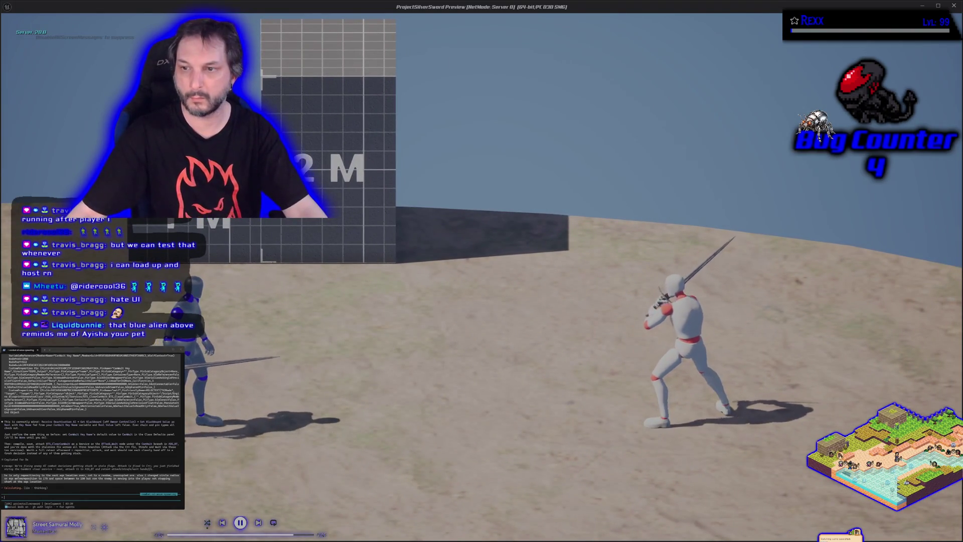
key(Escape)
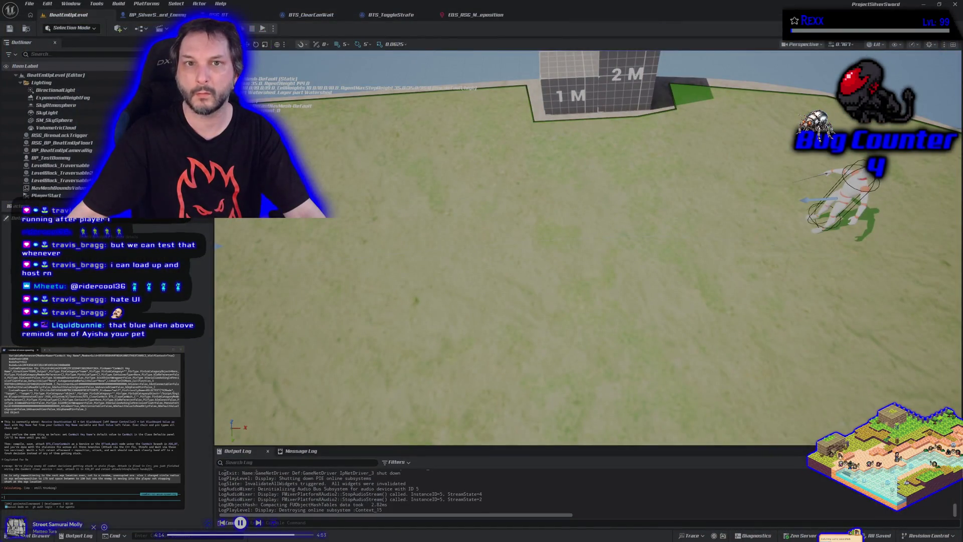
- Play-test again moving the player forward and back, then end it and open ASG_BT
click(262, 29)
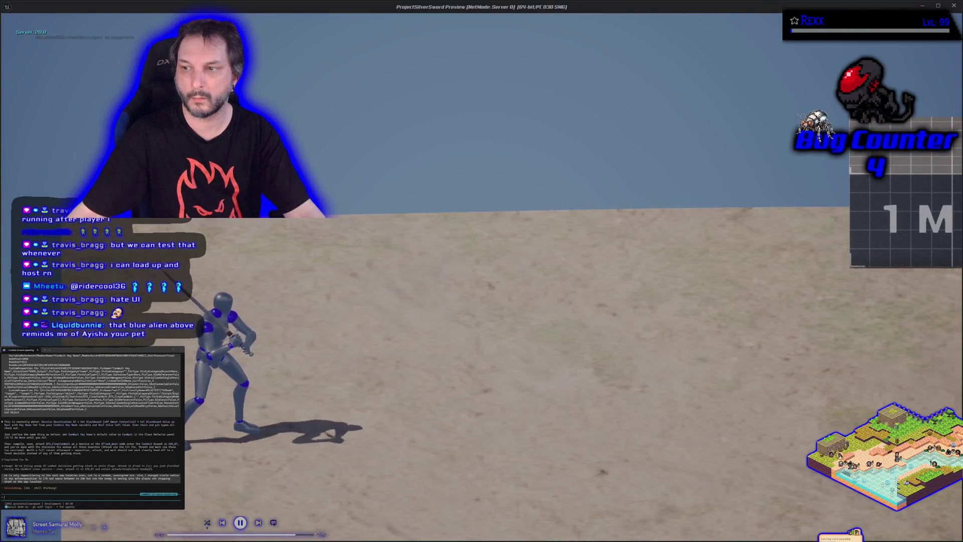
key(w)
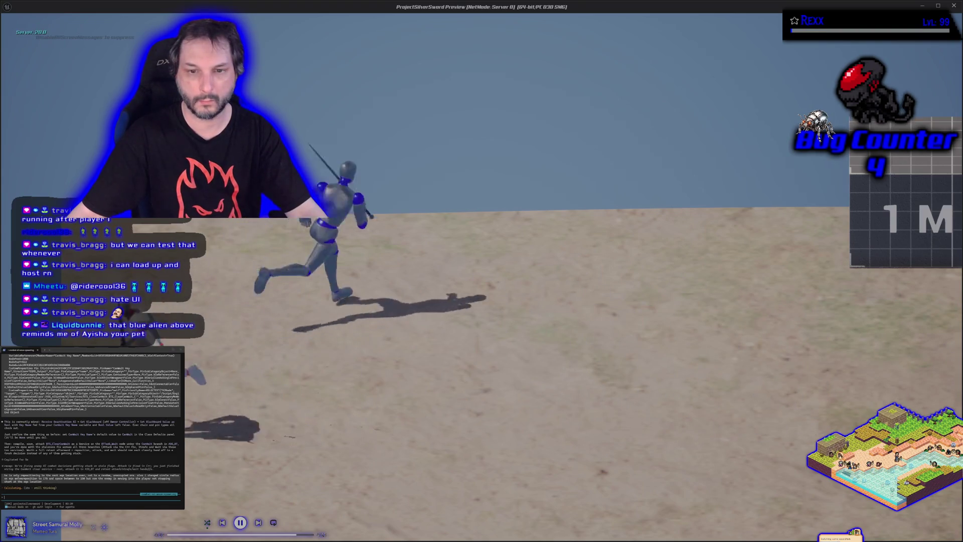
key(s)
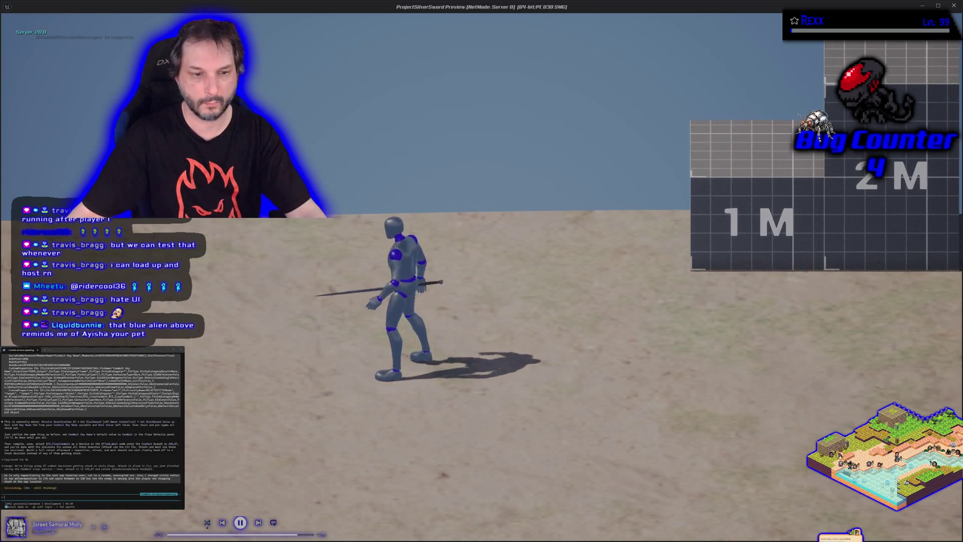
key(Escape)
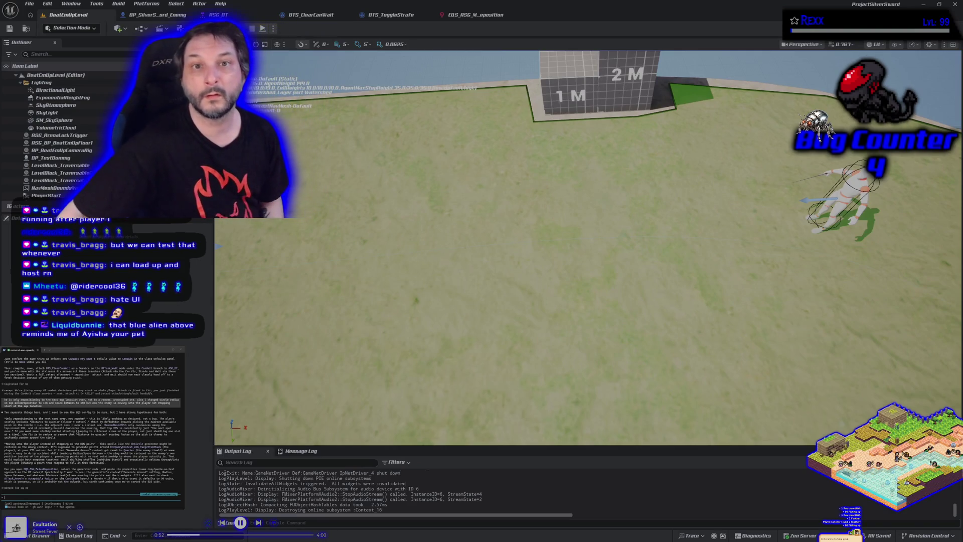
click(245, 17)
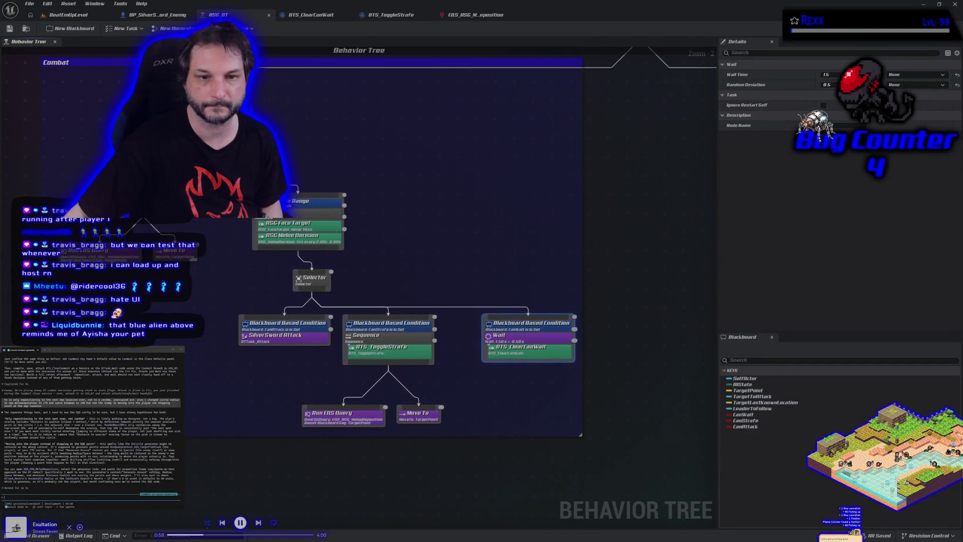
- Inspect the Move To, Run EQS Query and In Melee Range node settings in ASG_BT
click(173, 253)
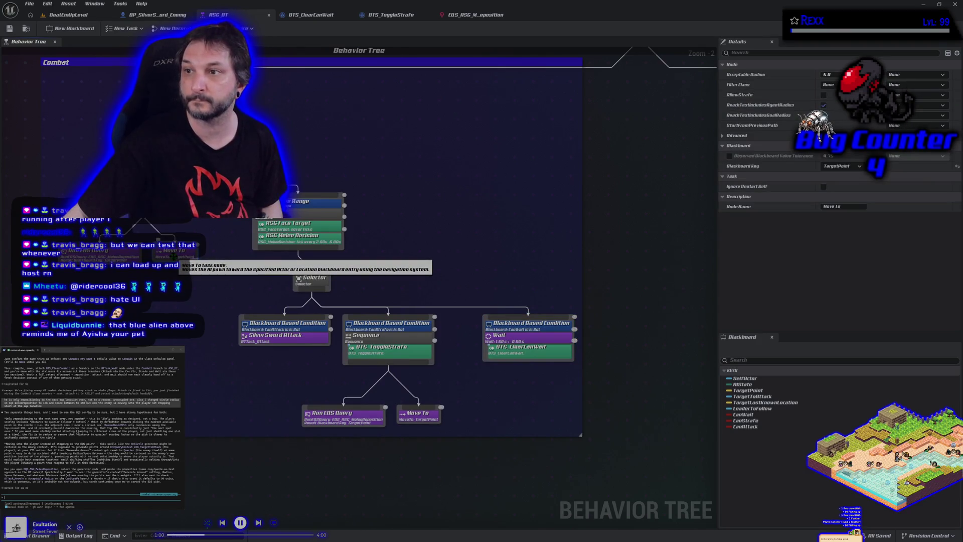
click(120, 257)
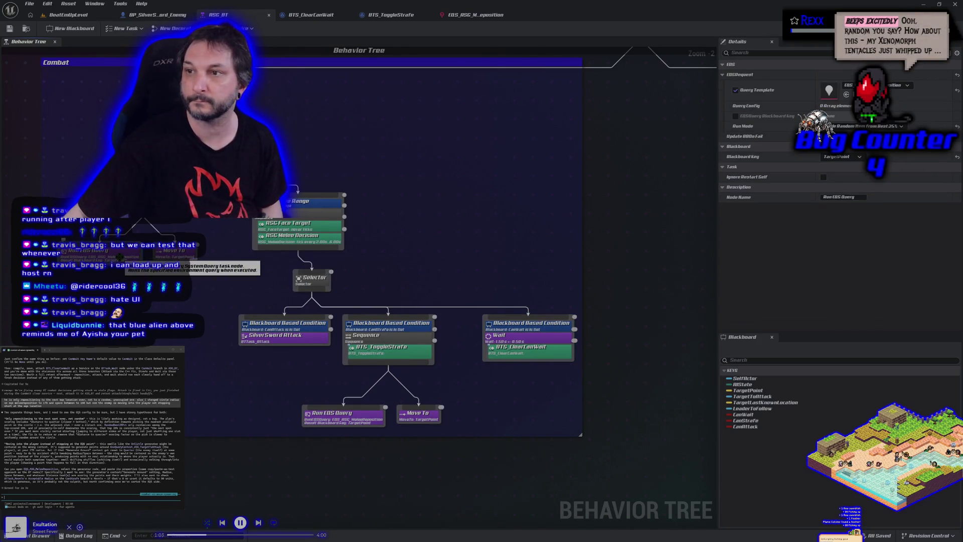
click(194, 257)
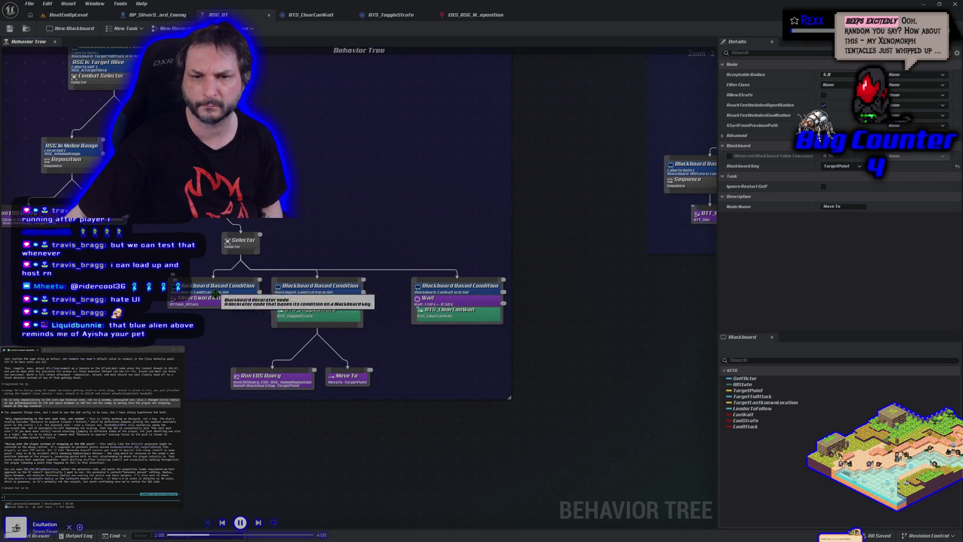
click(255, 221)
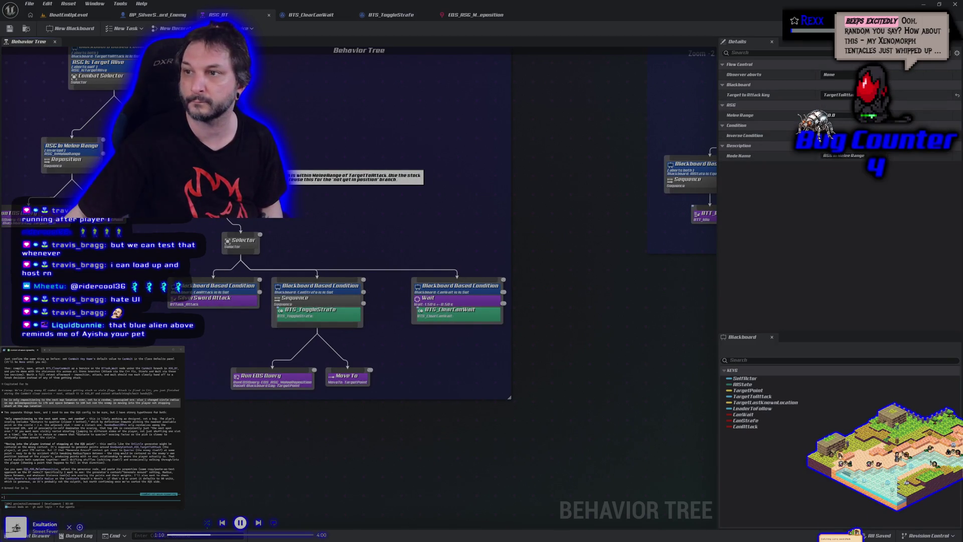
drag(255, 221, 351, 236)
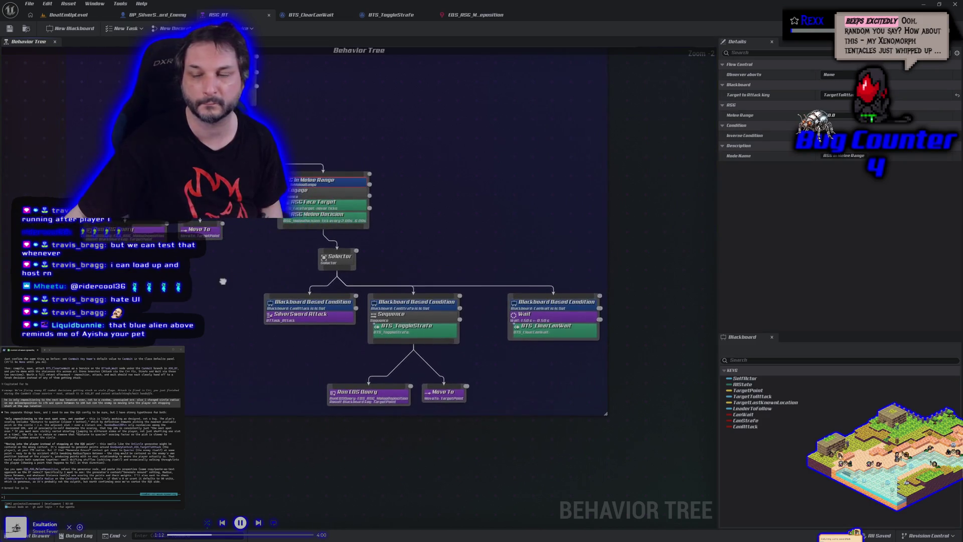
- Set In Melee Range's Melee Range to 5, save the tree, and start a playtest
click(833, 114)
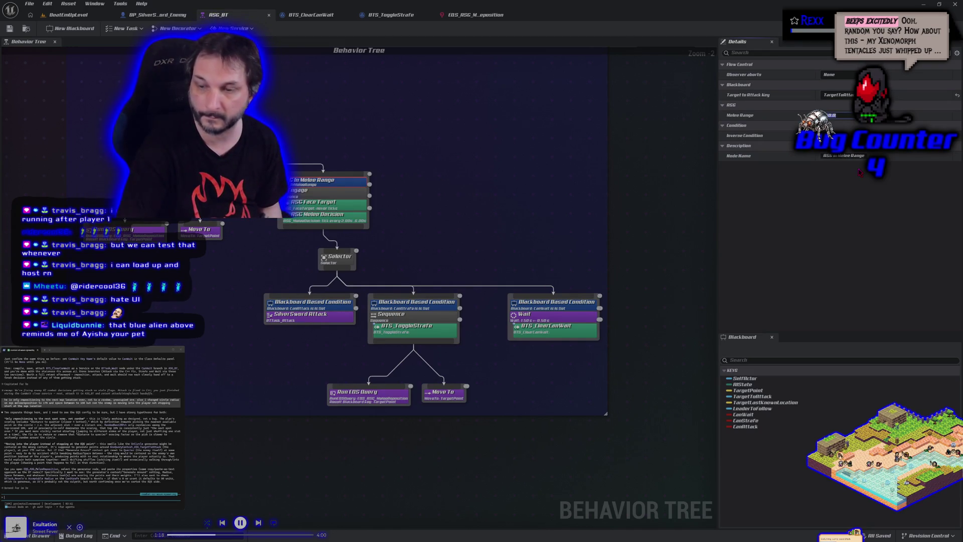
text(5)
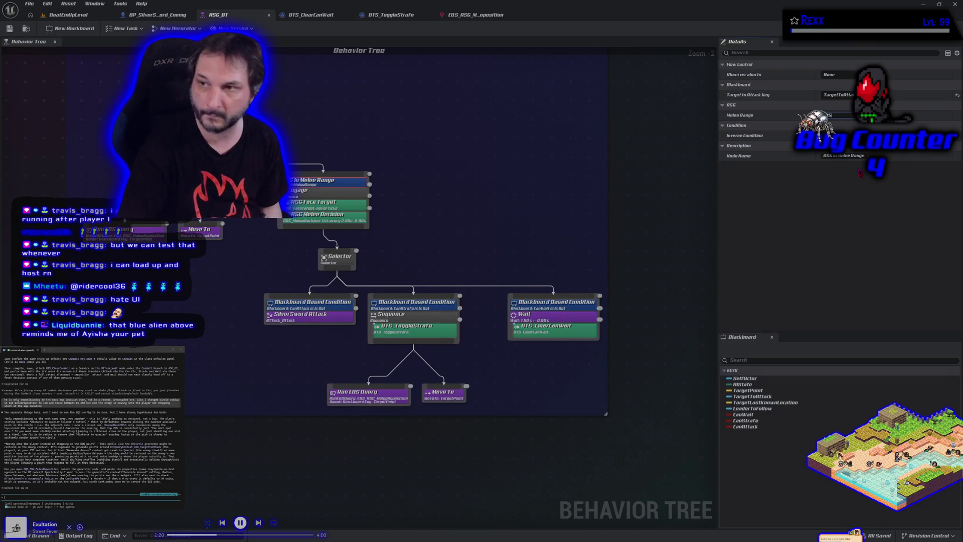
key(Return)
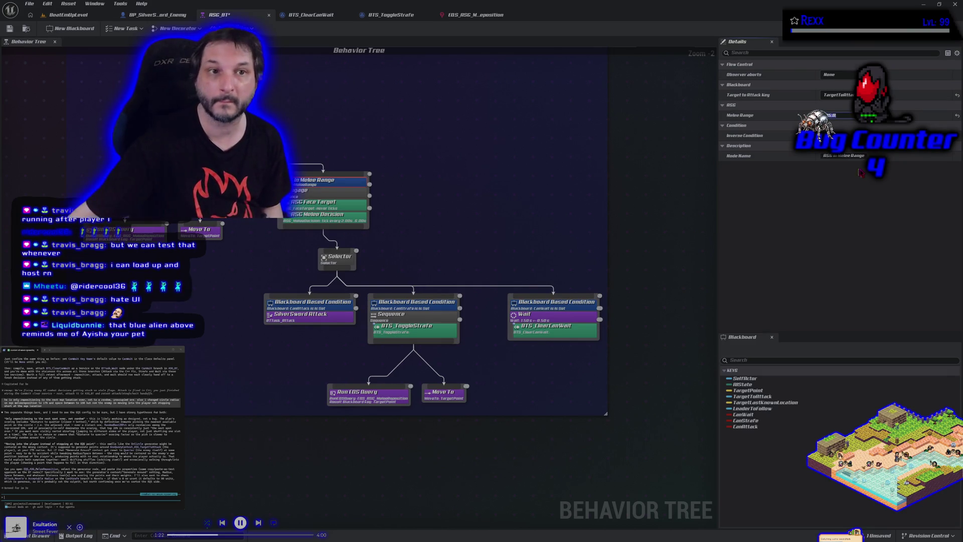
click(9, 28)
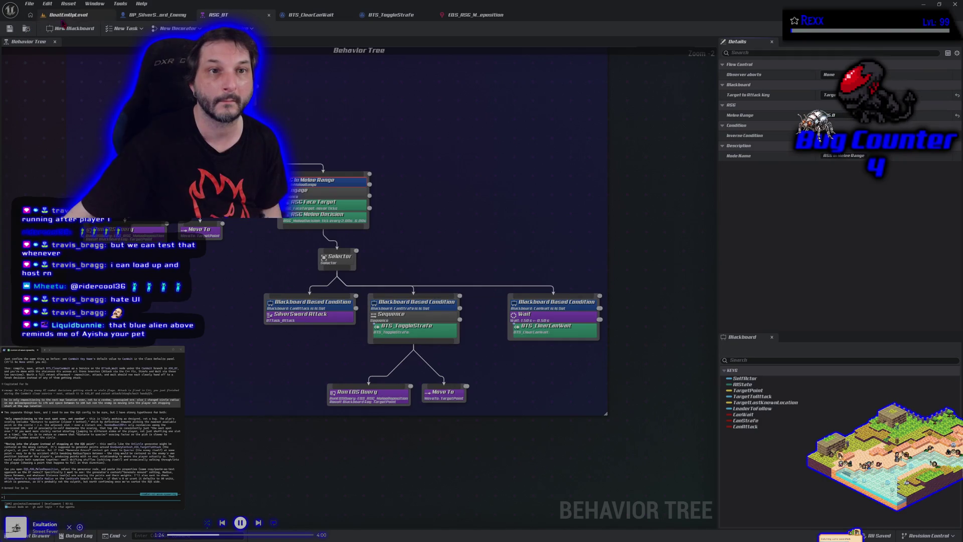
click(67, 15)
key(alt+p)
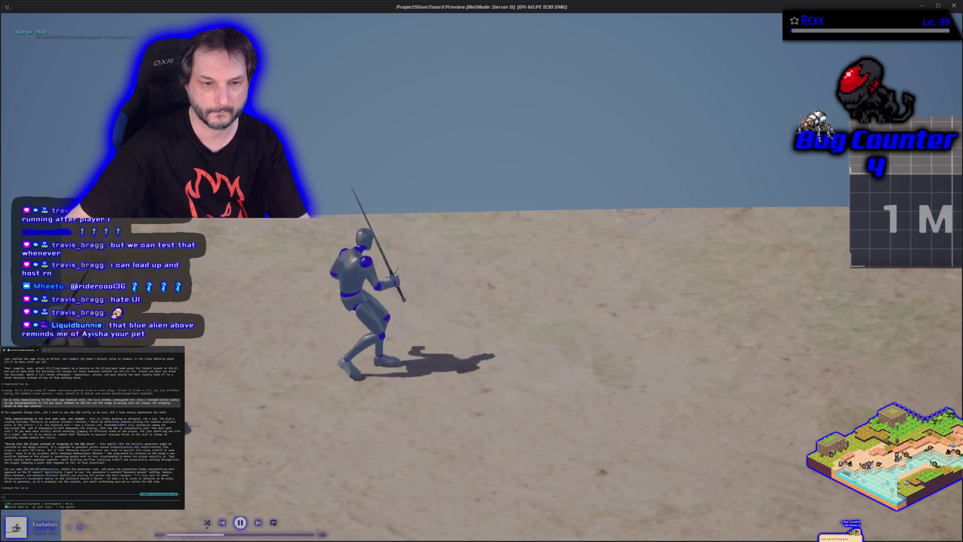
- Stop the playtest, set Melee Range to 300 in ASG_BT, and save the tree
key(Escape)
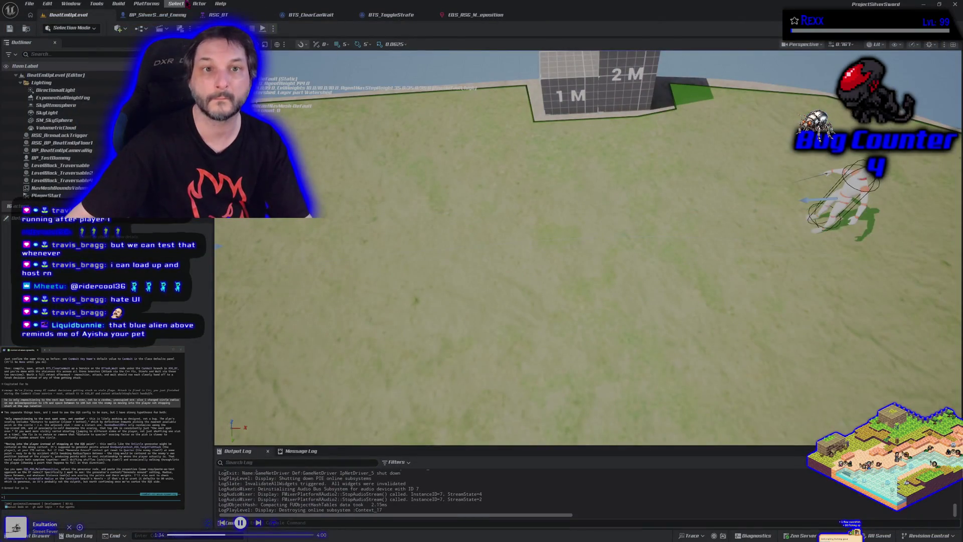
click(177, 15)
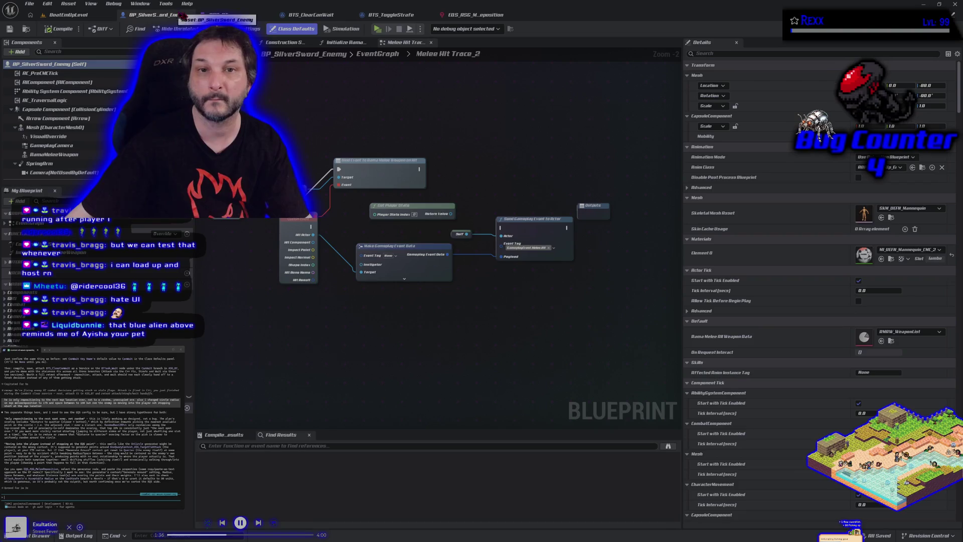
click(260, 14)
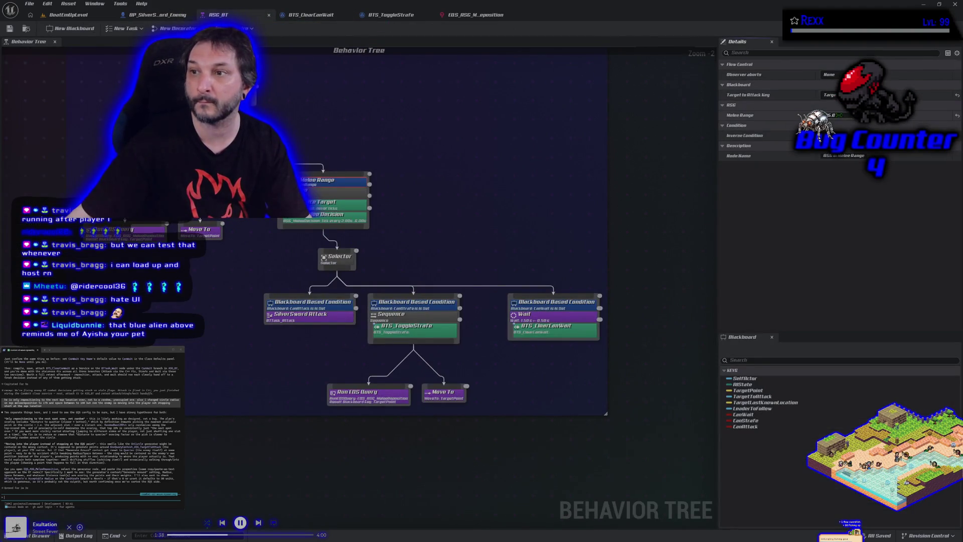
text(300)
key(Return)
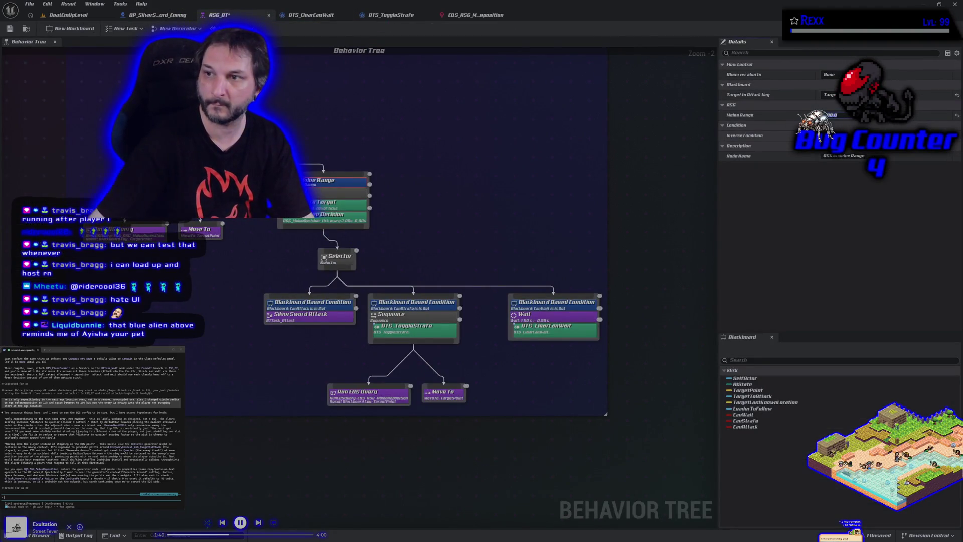
click(9, 28)
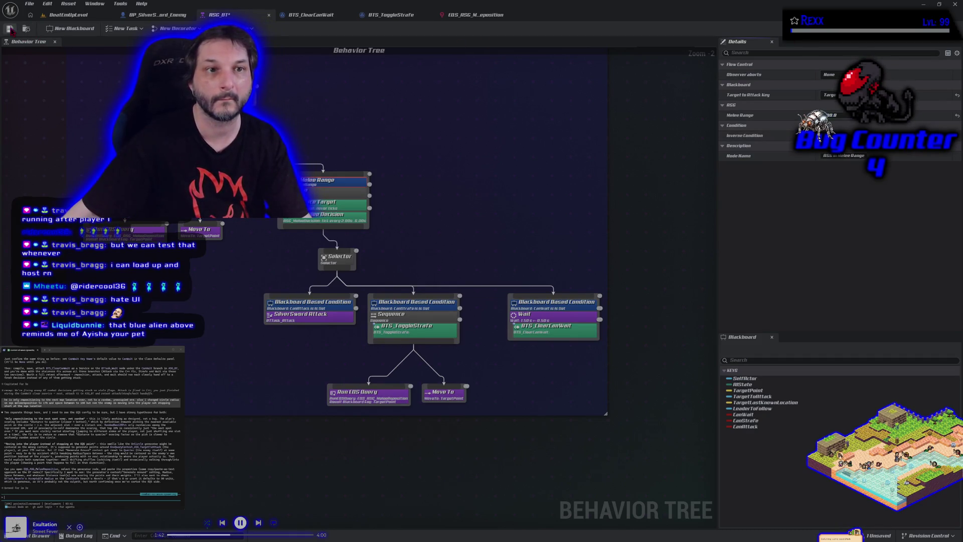
- Play-test the fight again, moving the player toward and away from the enemy
click(54, 15)
click(262, 28)
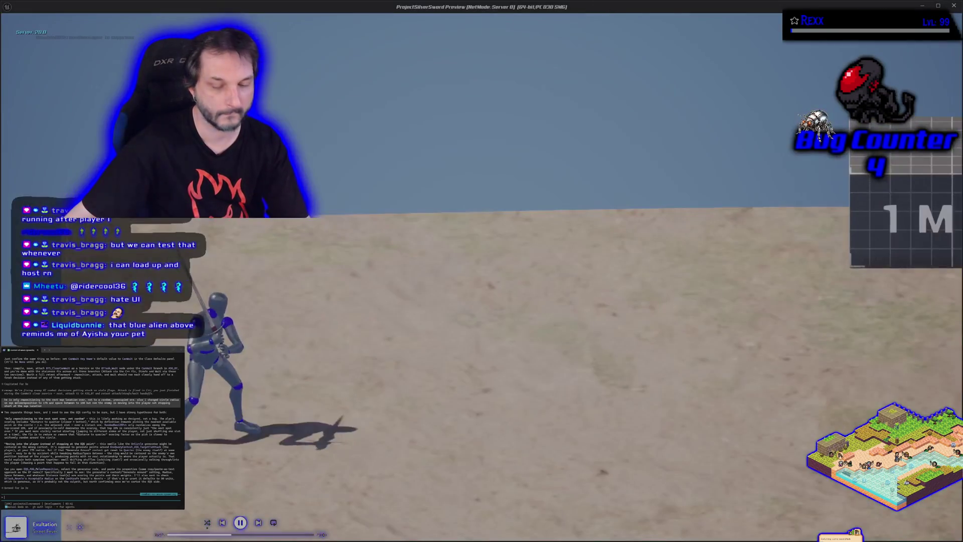
key(d)
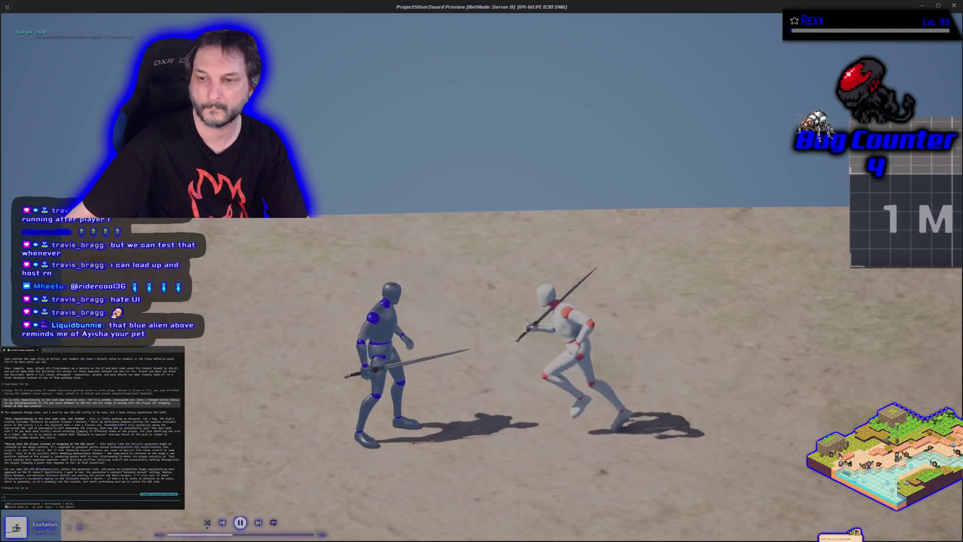
key(w)
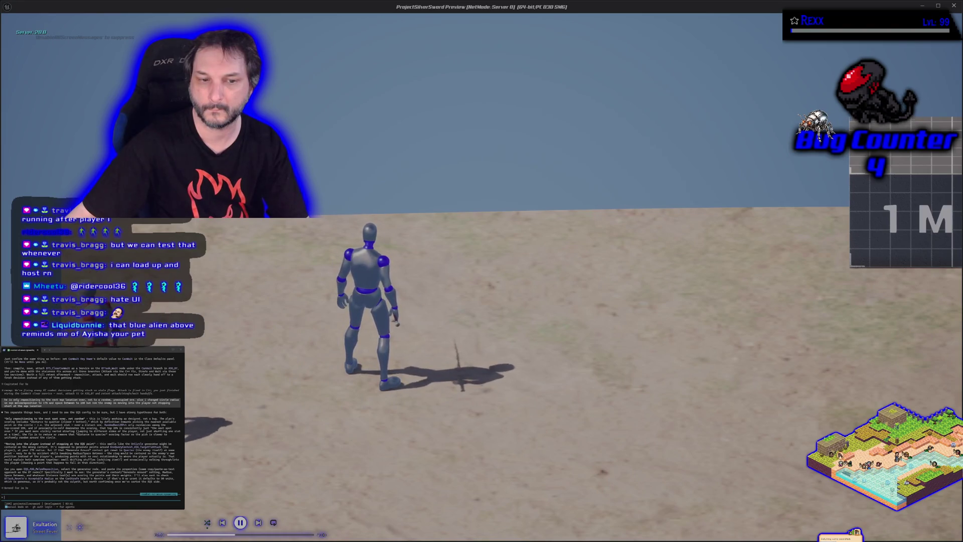
key(Escape)
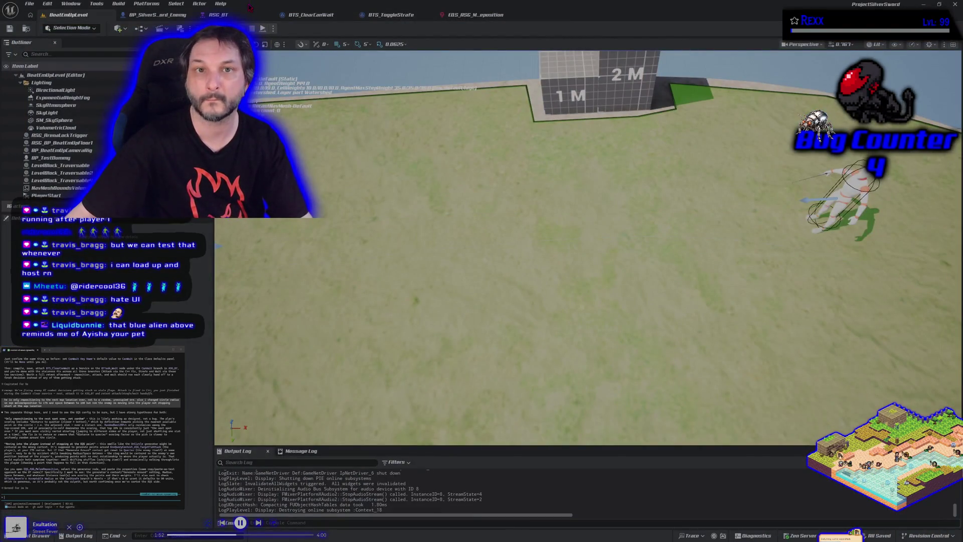
- Edit the Melee Range value in ASG_BT again and save the behaviour tree
click(248, 13)
click(832, 115)
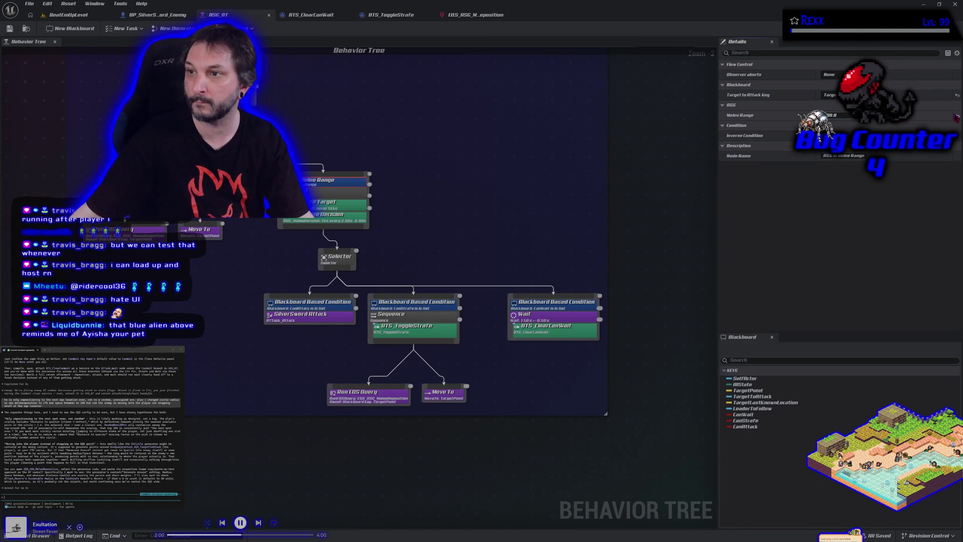
key(ctrl+s)
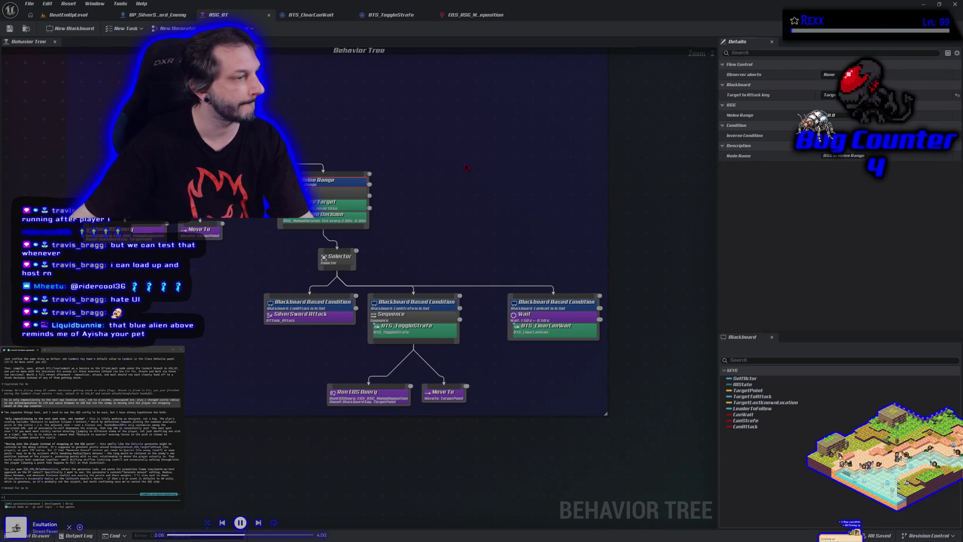
- Paste the reposition query's details into the terminal, then show the Distance test's filter settings
click(486, 17)
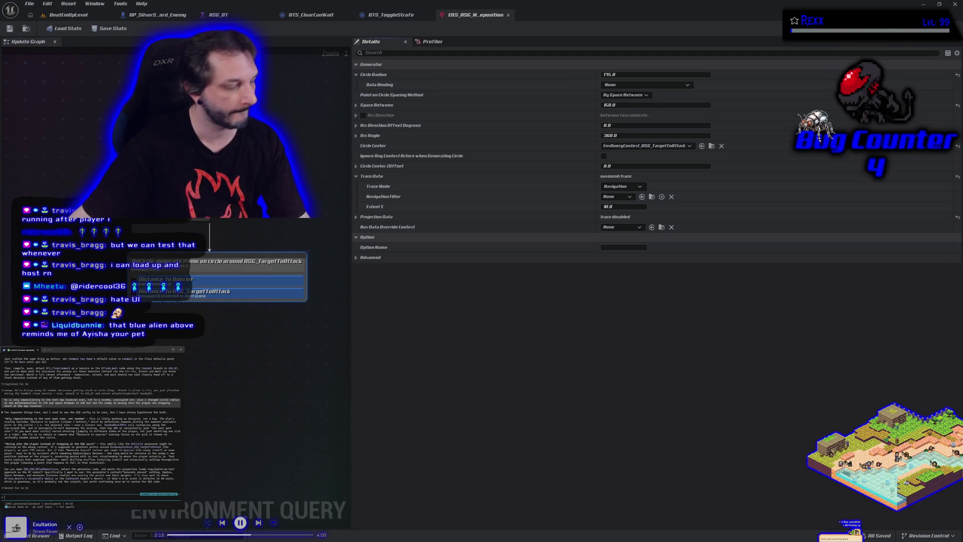
key(ctrl+v)
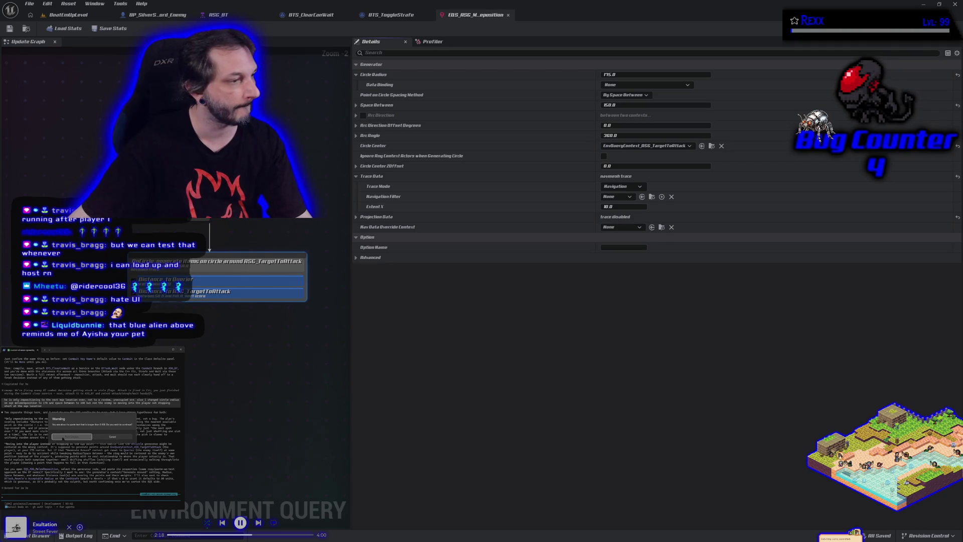
click(63, 437)
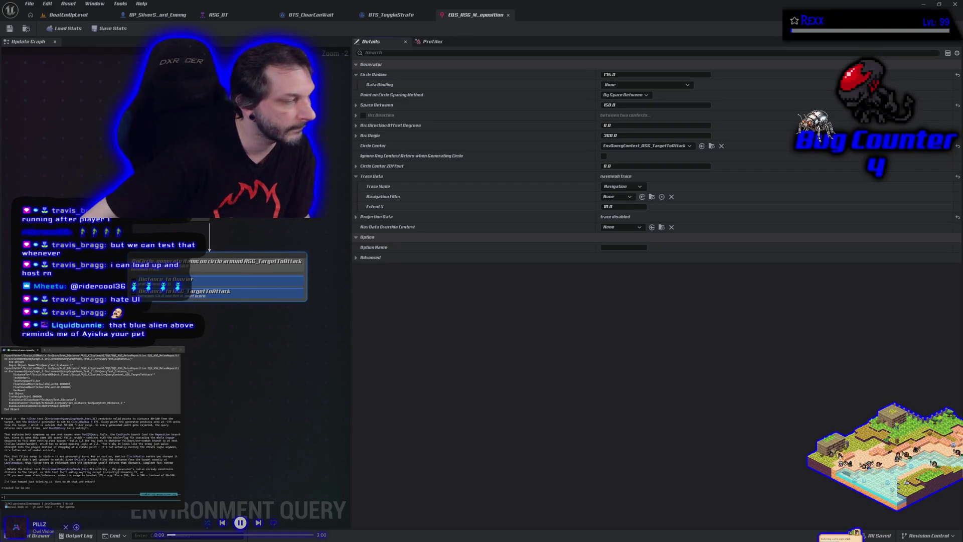
click(212, 293)
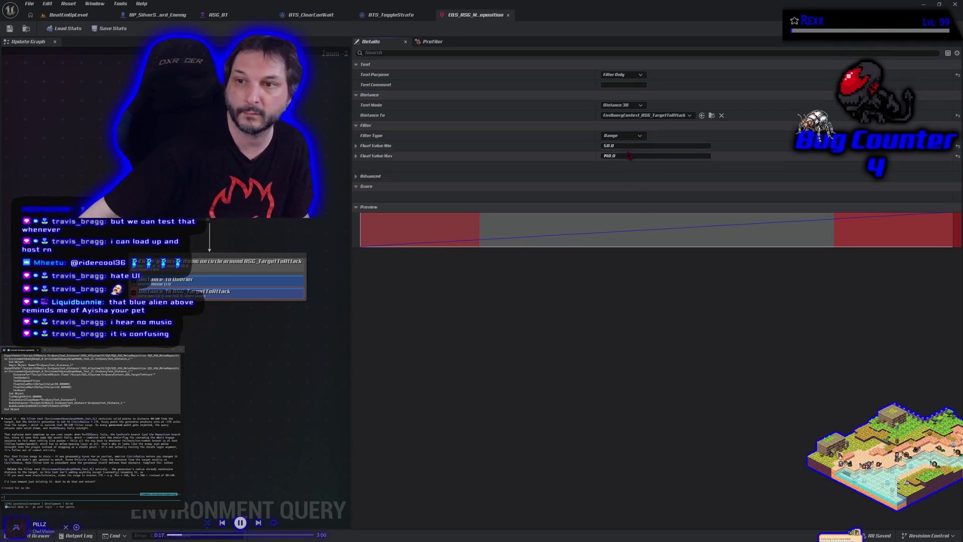
- Change the Distance test's Float Value Min, save the query, and play-test BeatEmUpLevel
click(625, 145)
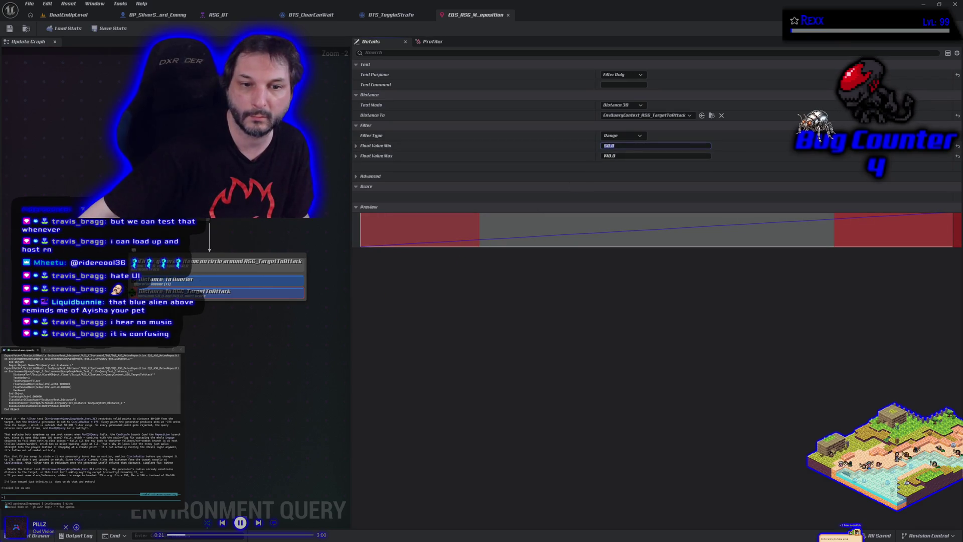
click(216, 291)
click(9, 29)
click(66, 14)
key(alt+p)
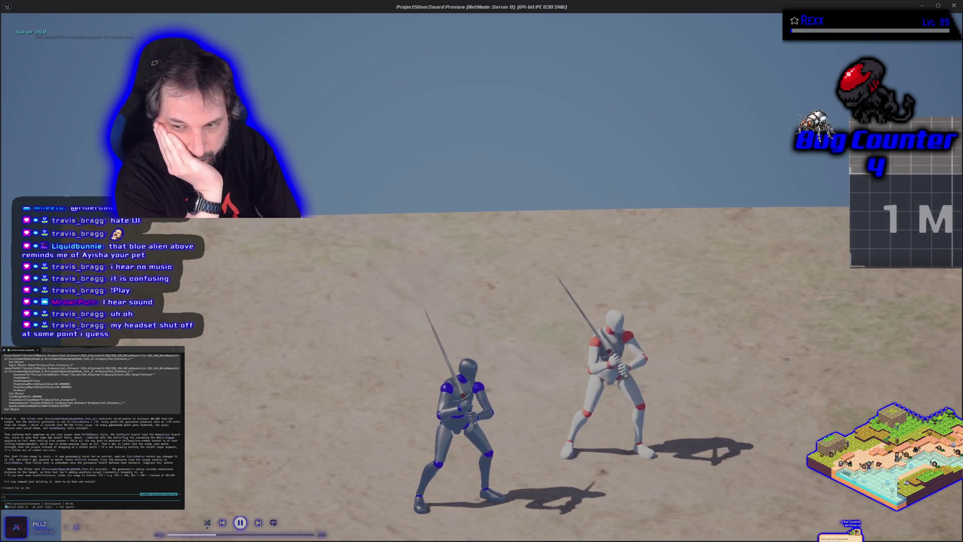
- Leave the play-in-editor preview window after facing the sword-wielding enemy
key(alt+Tab)
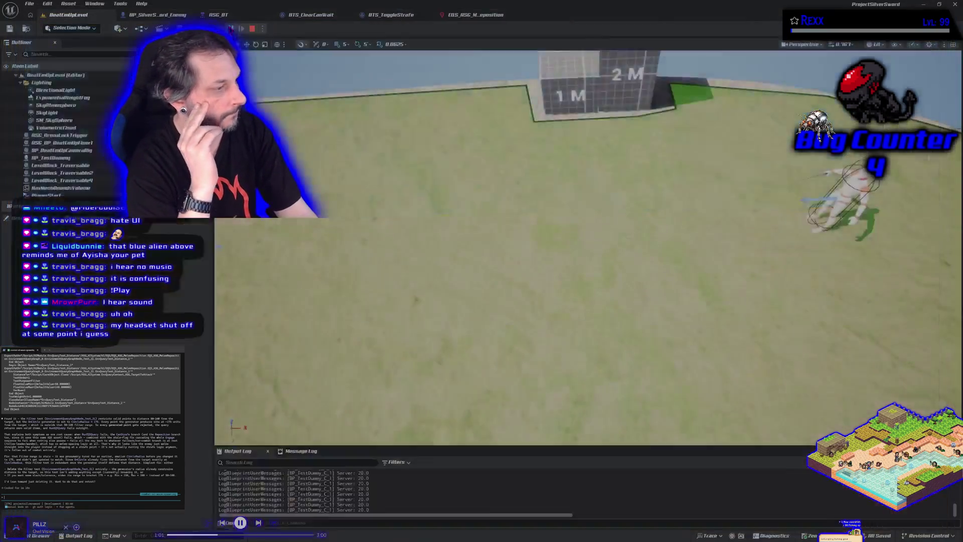
- Stop the Play-In-Editor session so BeatEmUpLevel is back in edit mode
key(Escape)
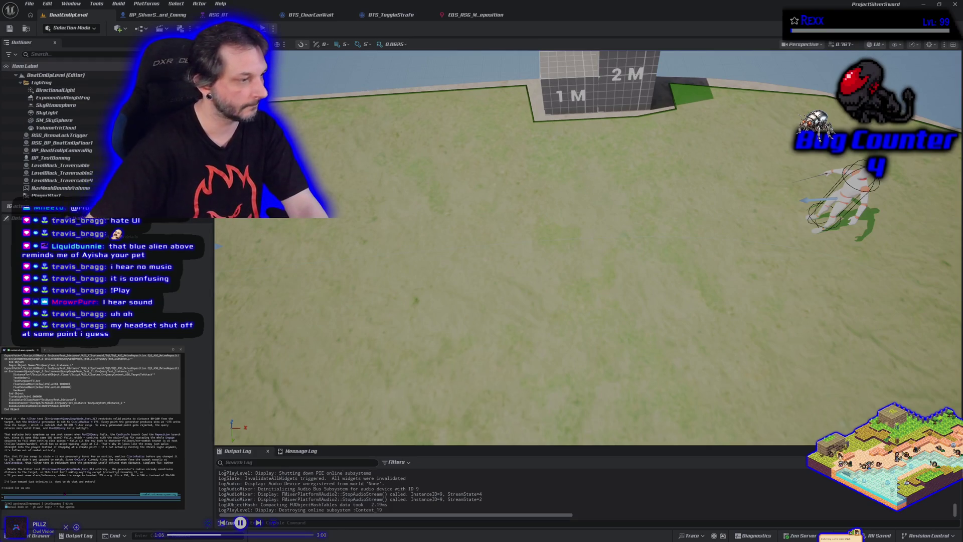
text(y)
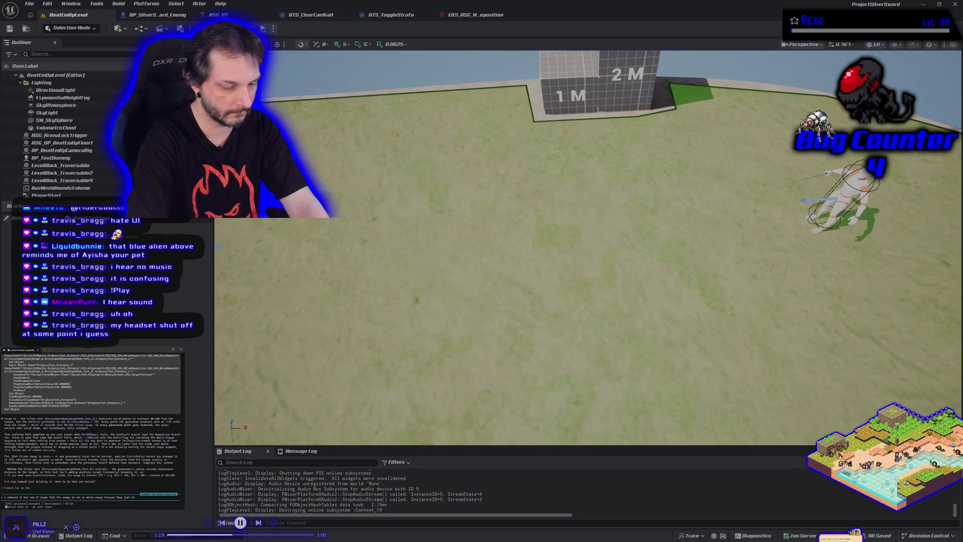
text(. also beca)
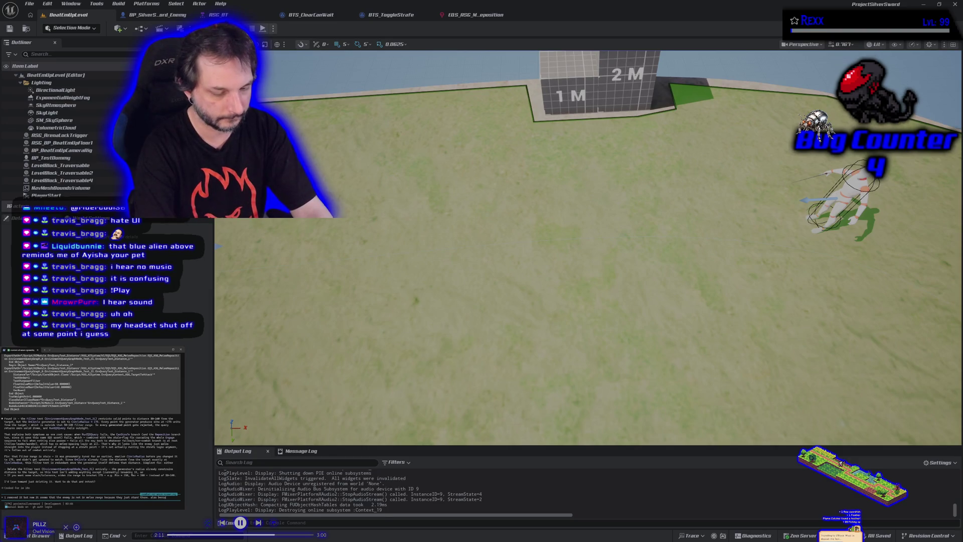
- Ask the assistant about the enemy moving in to attack then strafing to a new position, then switch to the browser
text(spa)
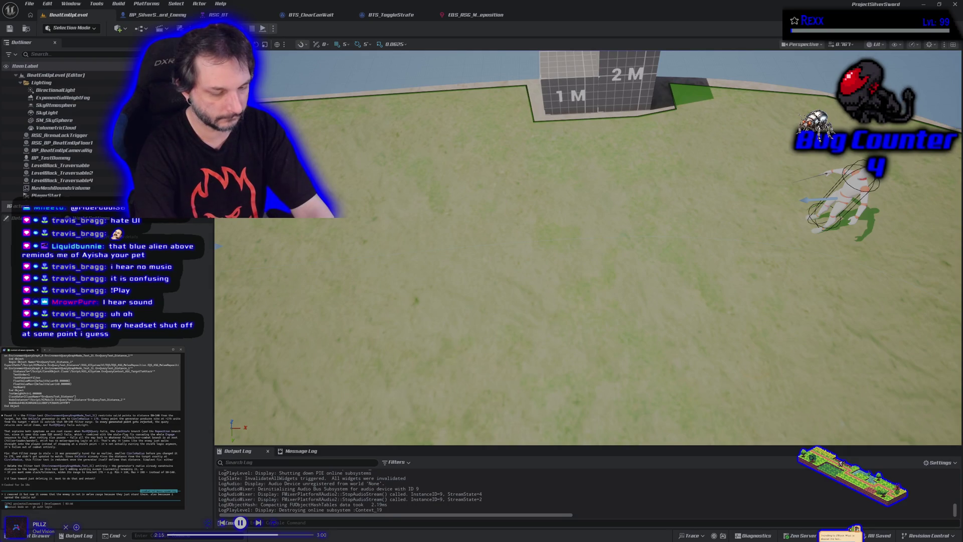
text(moved it farthe)
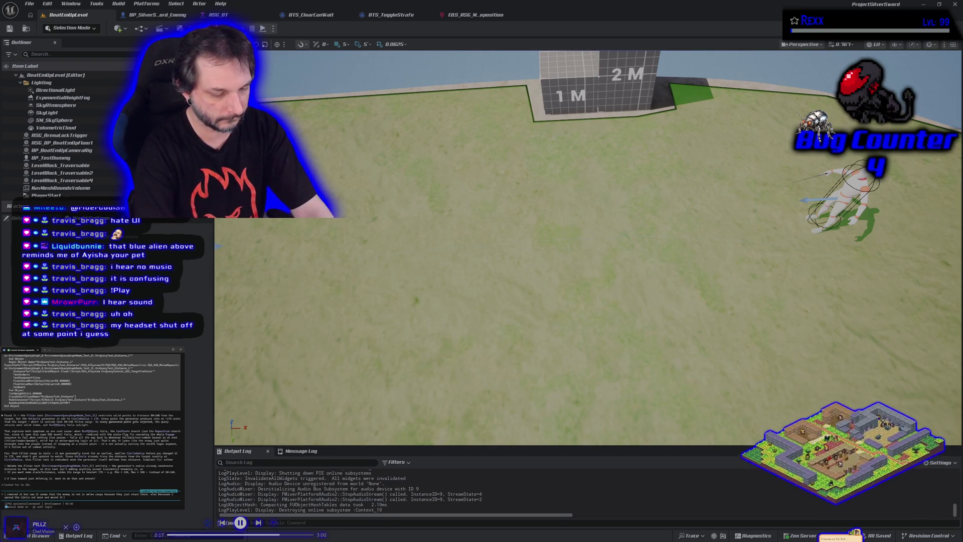
text(r away i think the en)
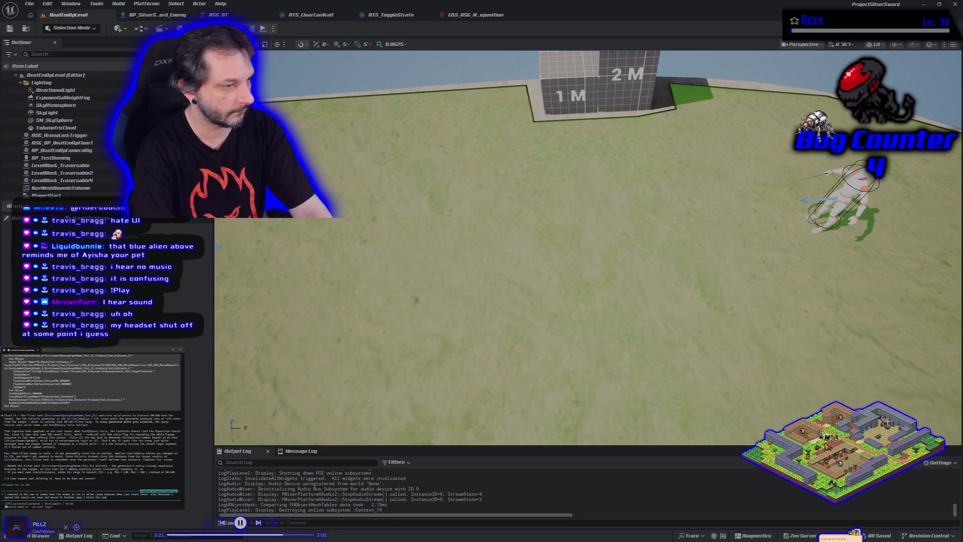
text(ht need to move c)
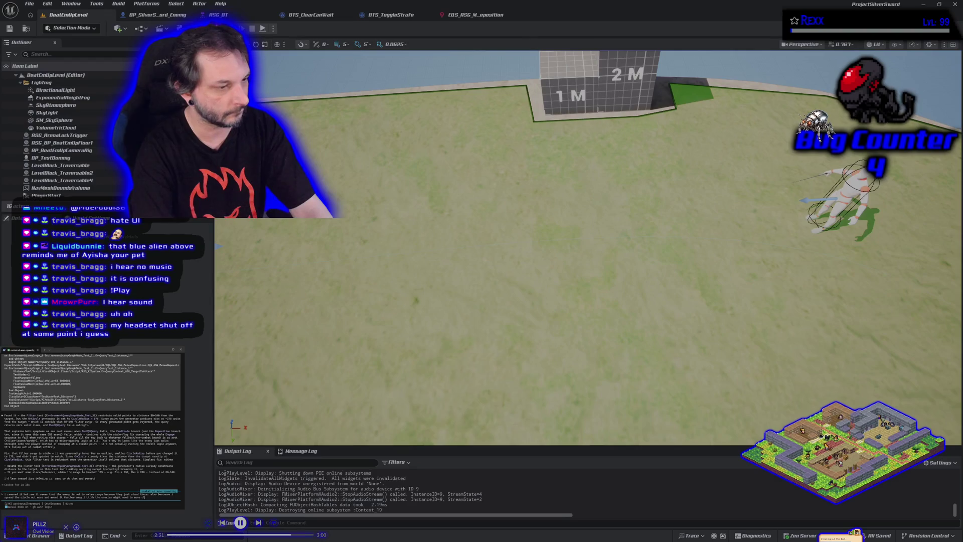
text(in to attack and then sto)
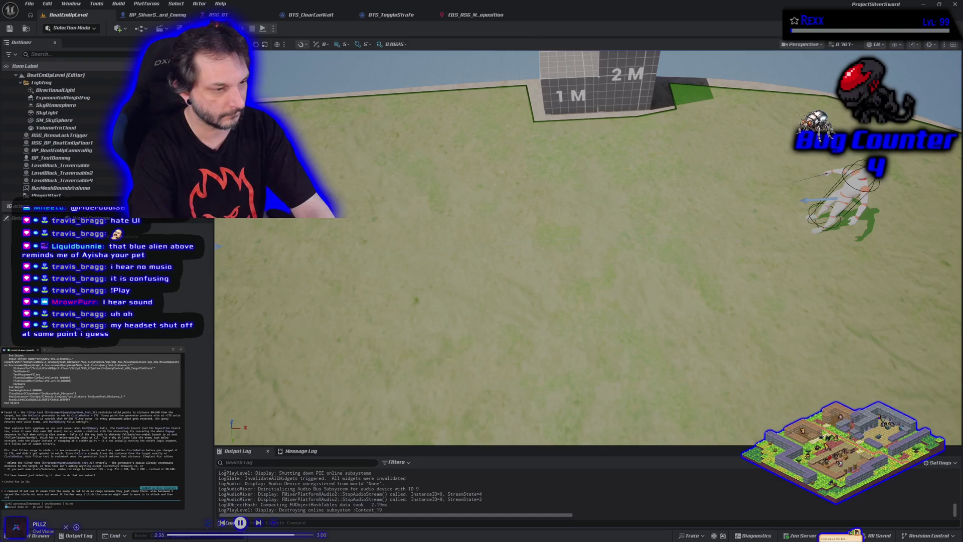
text(afe to a new pos)
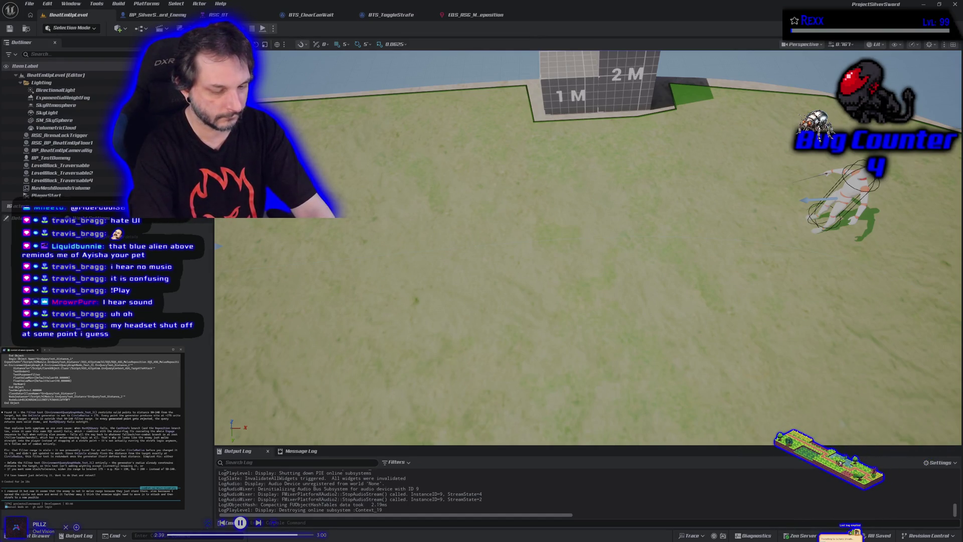
text(ition?)
key(Return)
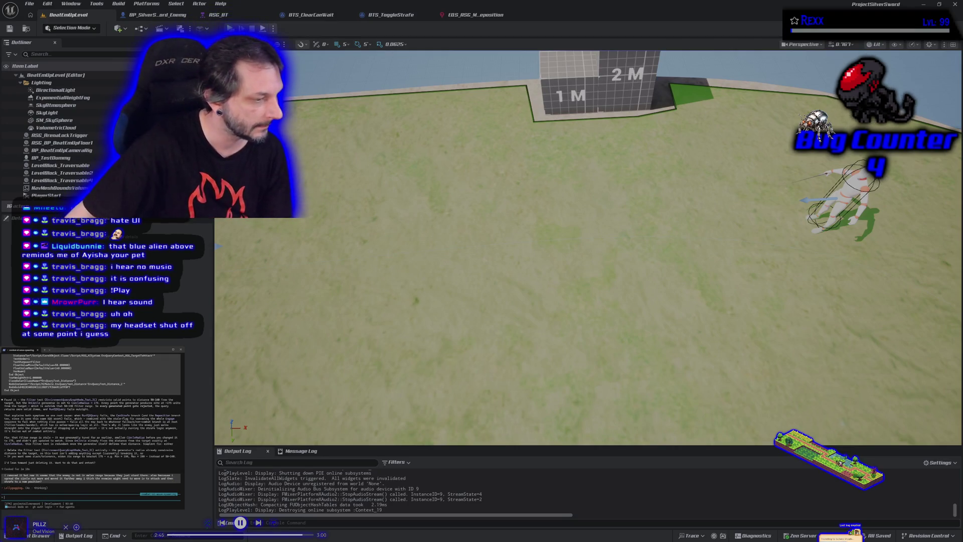
key(alt+Tab)
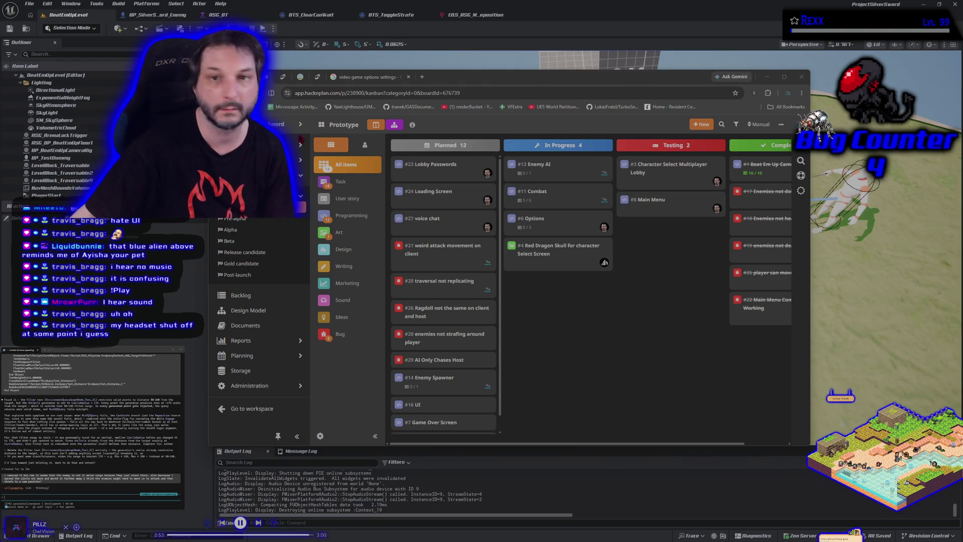
click(422, 78)
- Open YouTube in a new tab and start the Roll a D6 video from 0:37
click(423, 78)
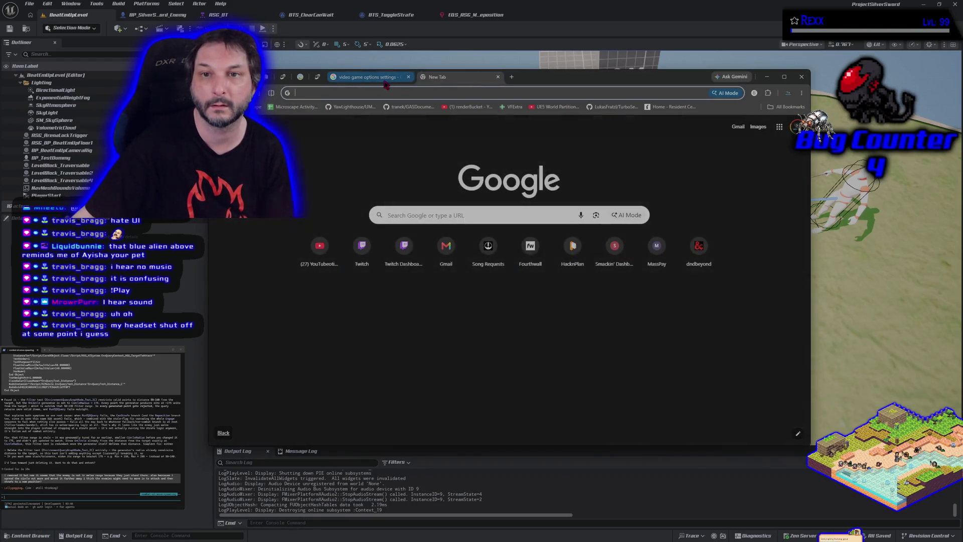
click(319, 245)
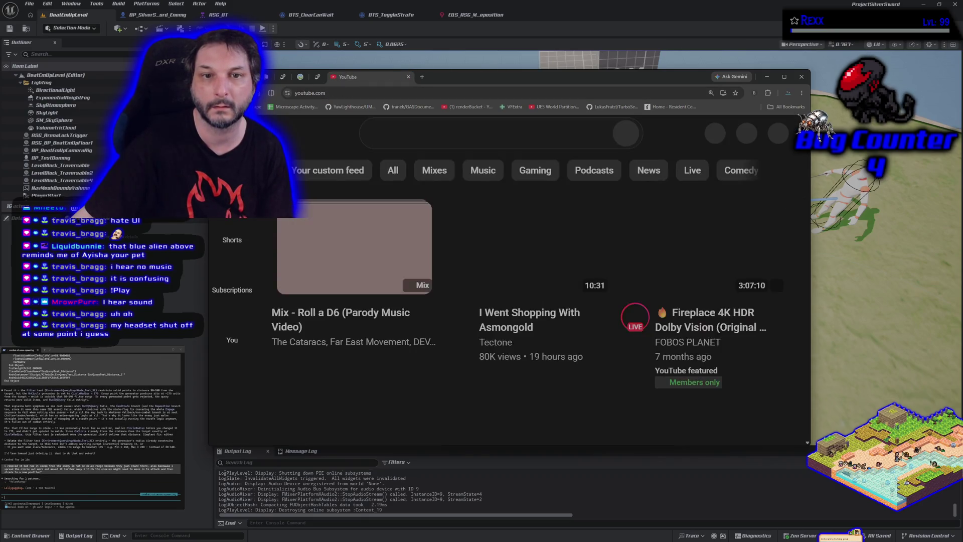
click(394, 265)
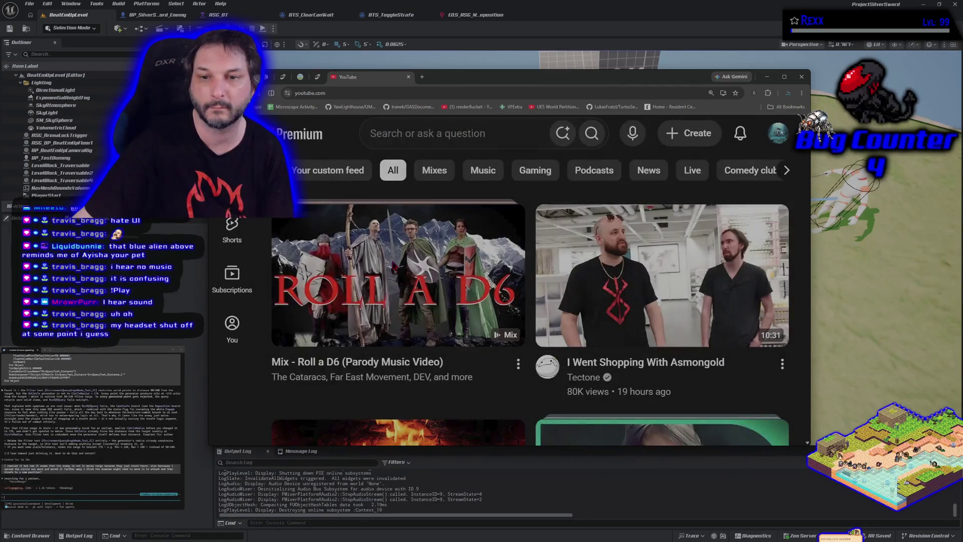
click(394, 265)
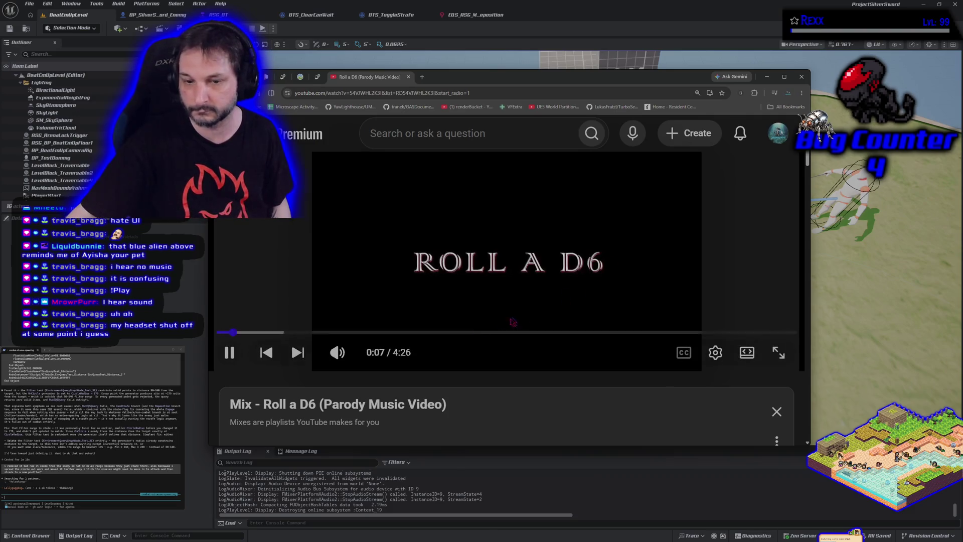
click(299, 333)
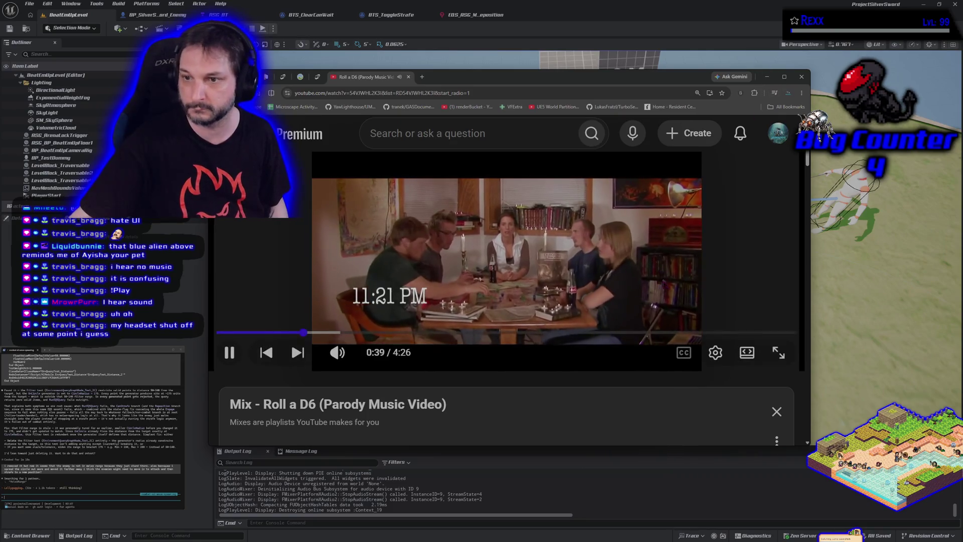
- Maximize the browser and watch the Roll a D6 video in full screen
click(784, 78)
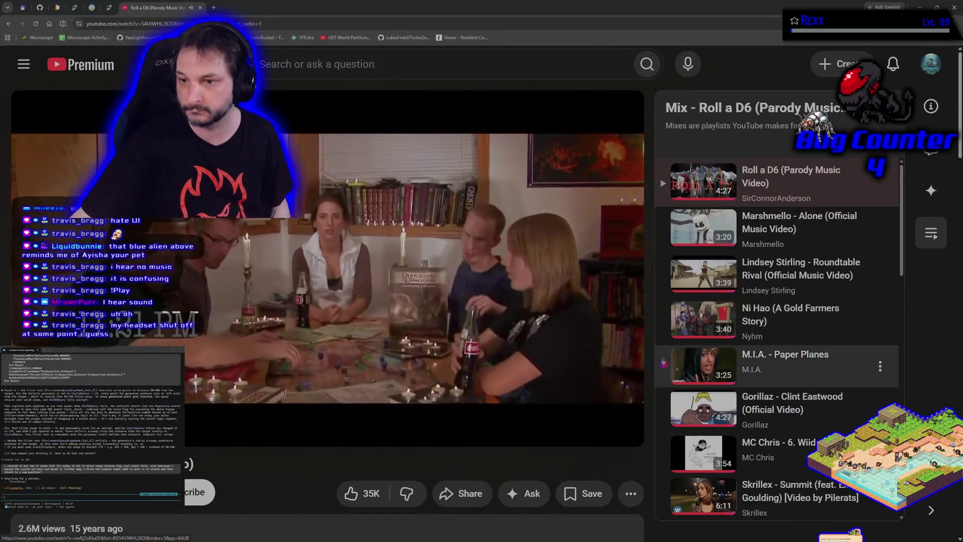
click(621, 428)
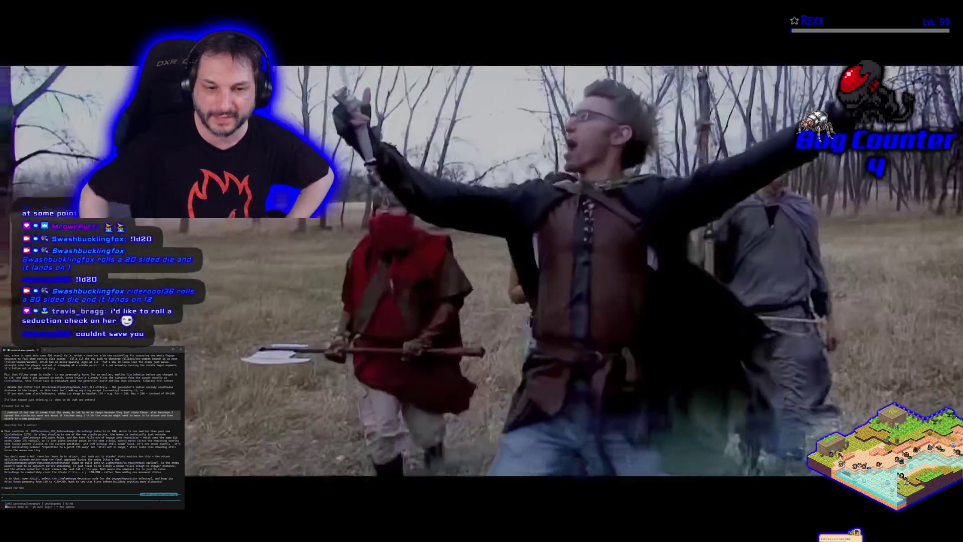
mouse_move(429, 342)
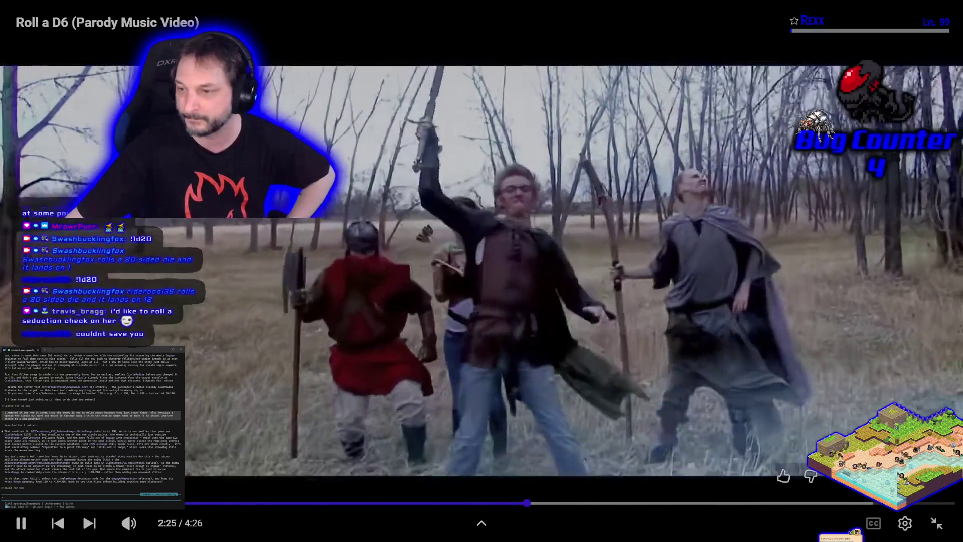
click(936, 524)
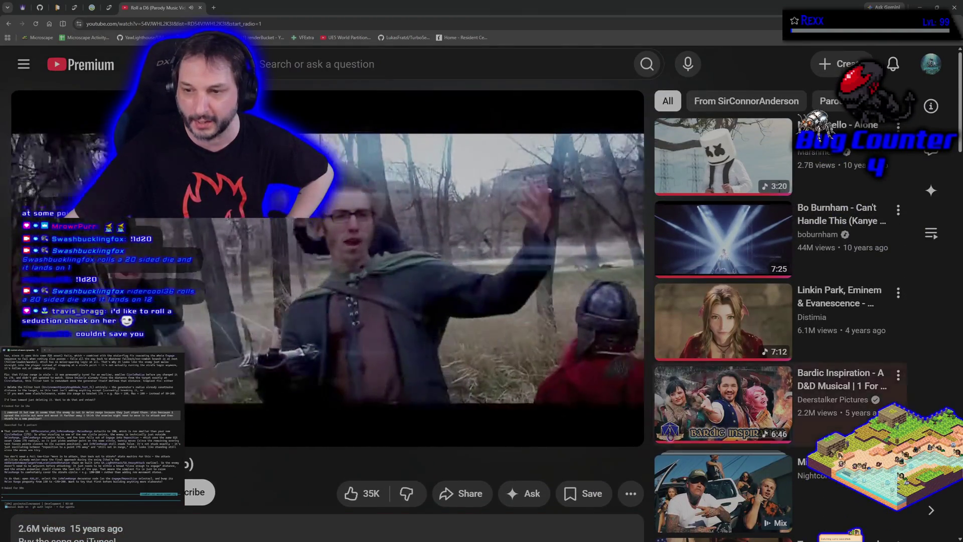
click(631, 427)
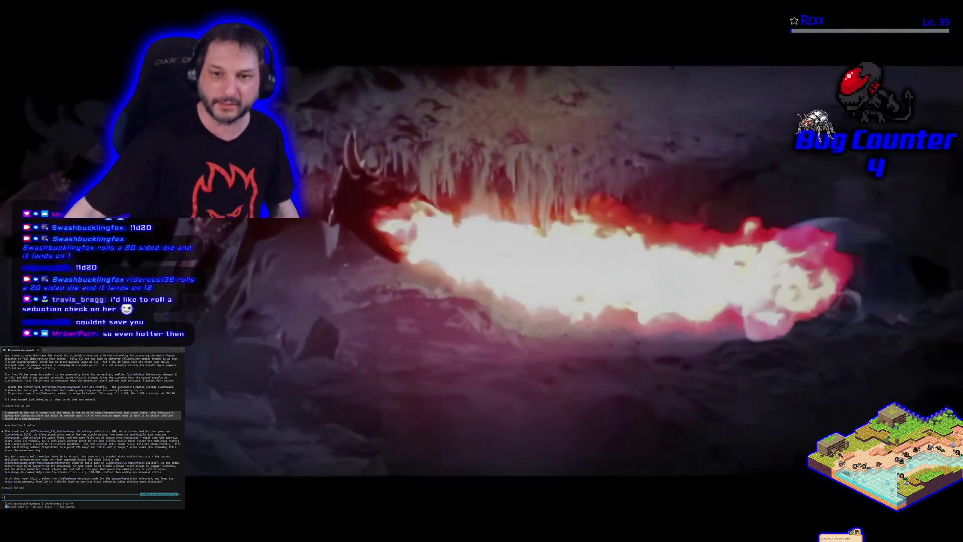
mouse_move(675, 368)
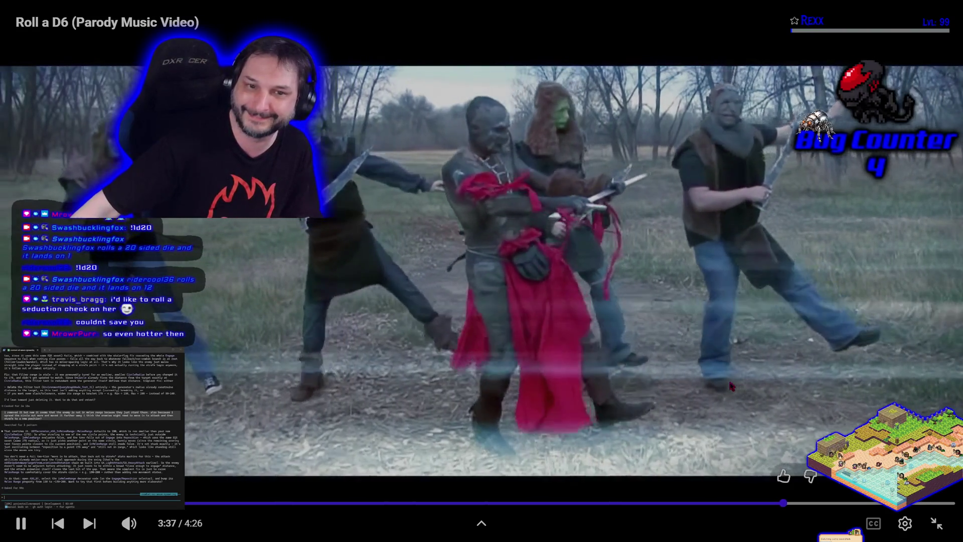
click(936, 523)
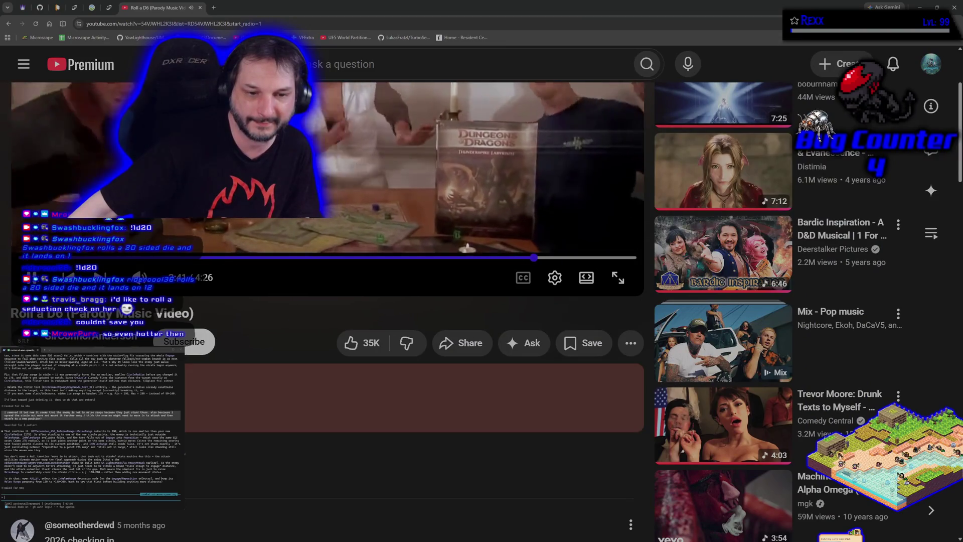
scroll(219, 407, down, 5)
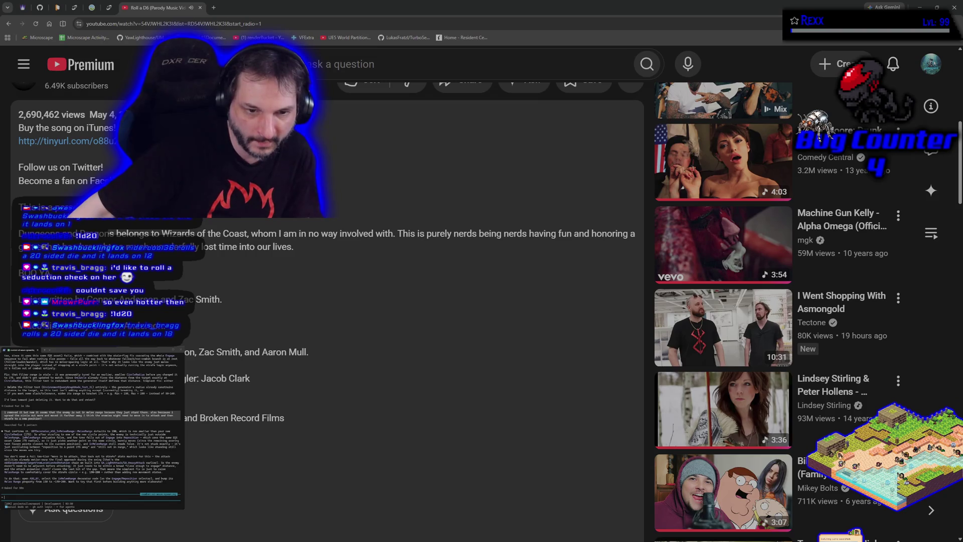
- Scroll back up the Roll a D6 page and open a Google start page tab beside it
scroll(326, 301, up, 4)
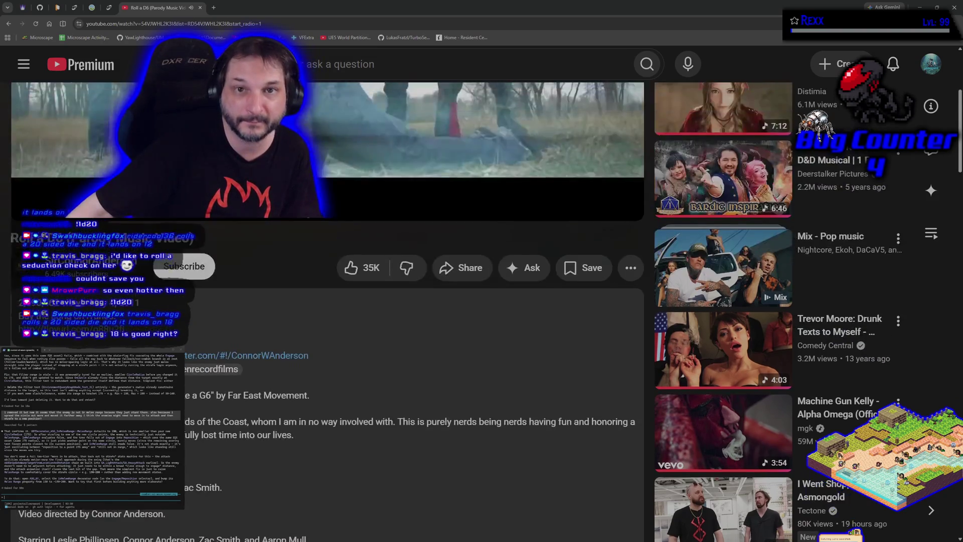
scroll(326, 251, up, 4)
click(214, 8)
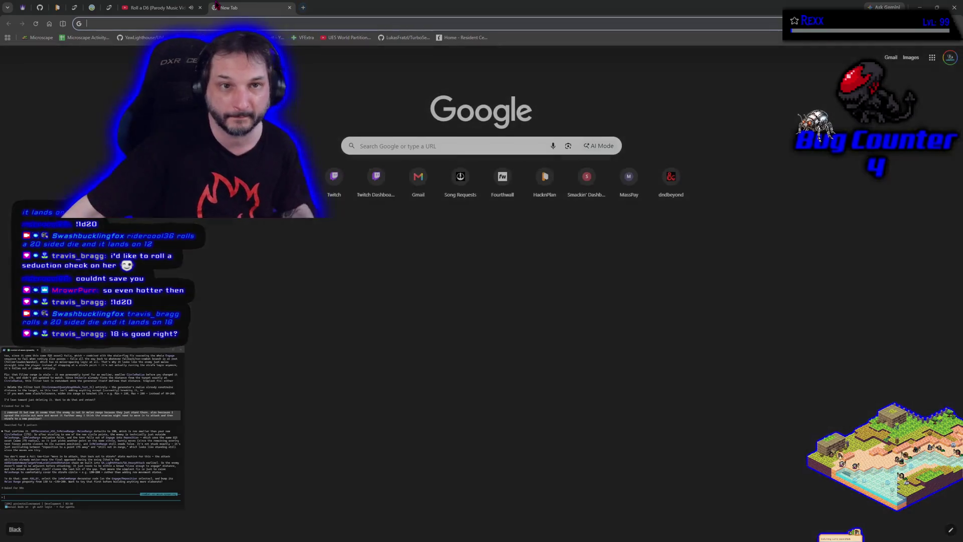
- Search Google for a credited cast member, enlarge an image result, then return to the Roll a D6 tab
text(Leslie Phillipsen)
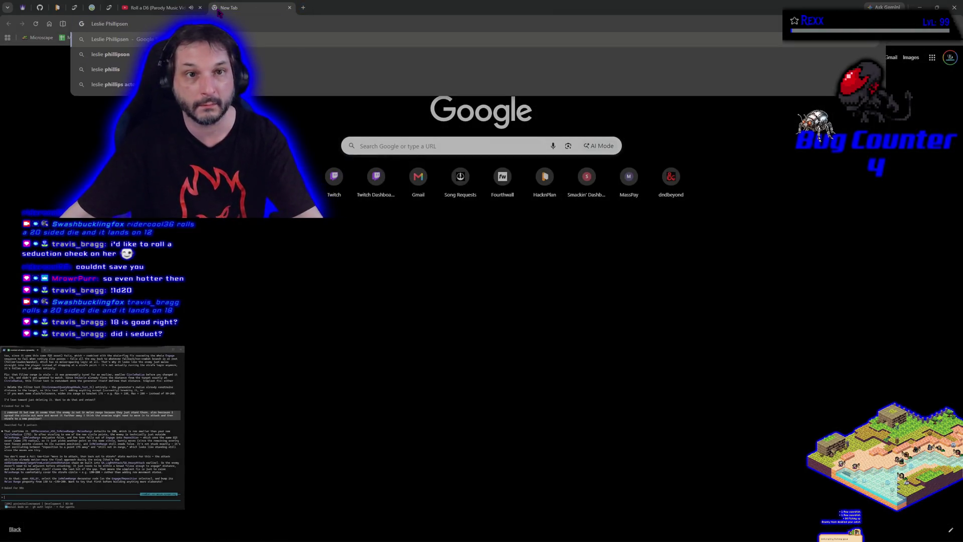
key(Return)
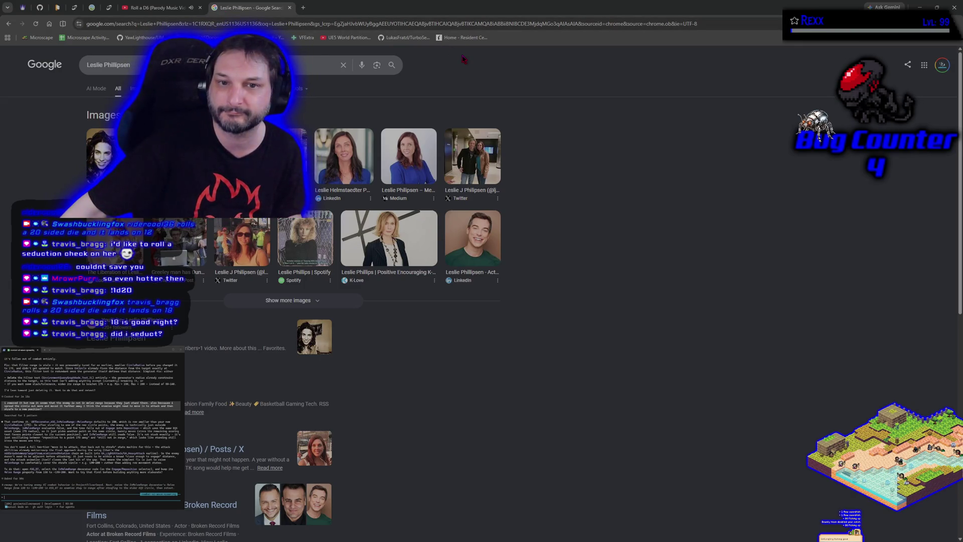
click(314, 448)
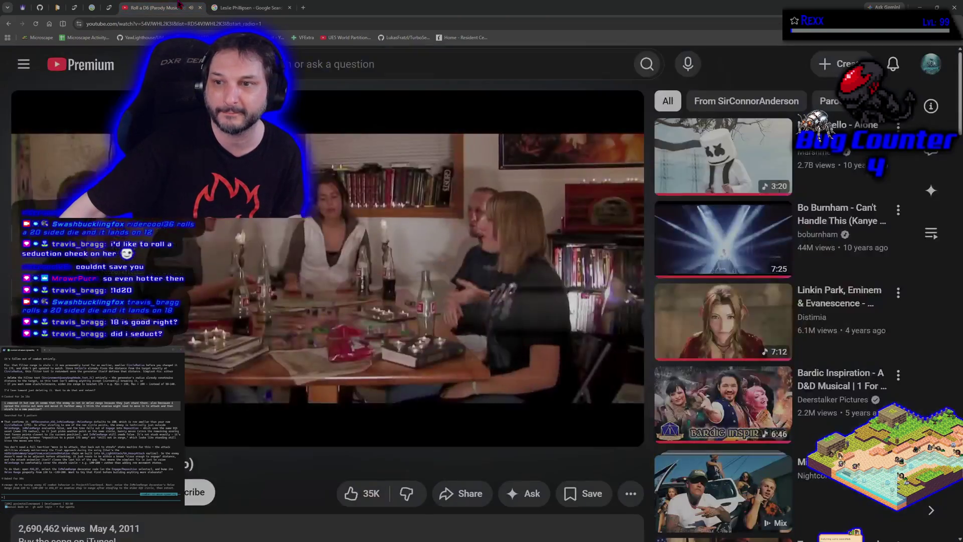
click(155, 7)
click(264, 5)
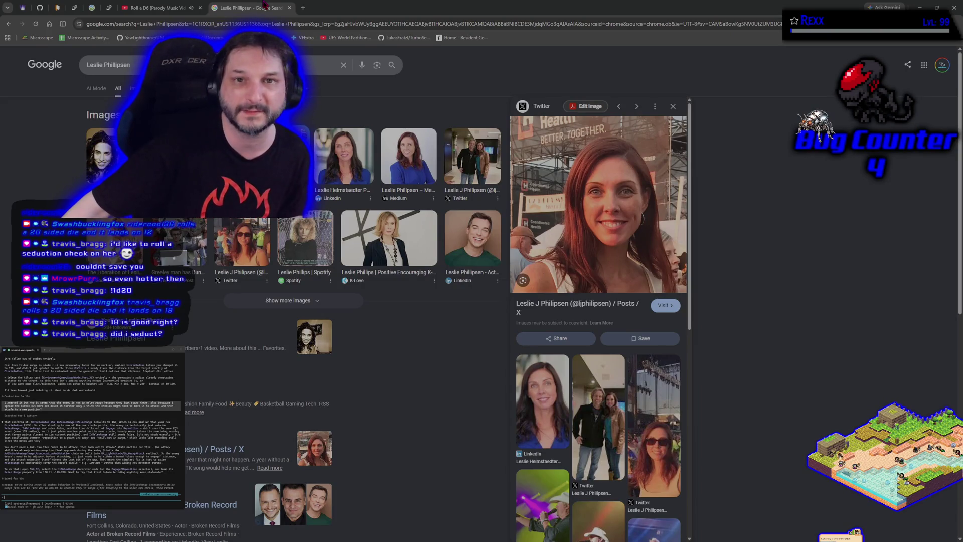
click(161, 8)
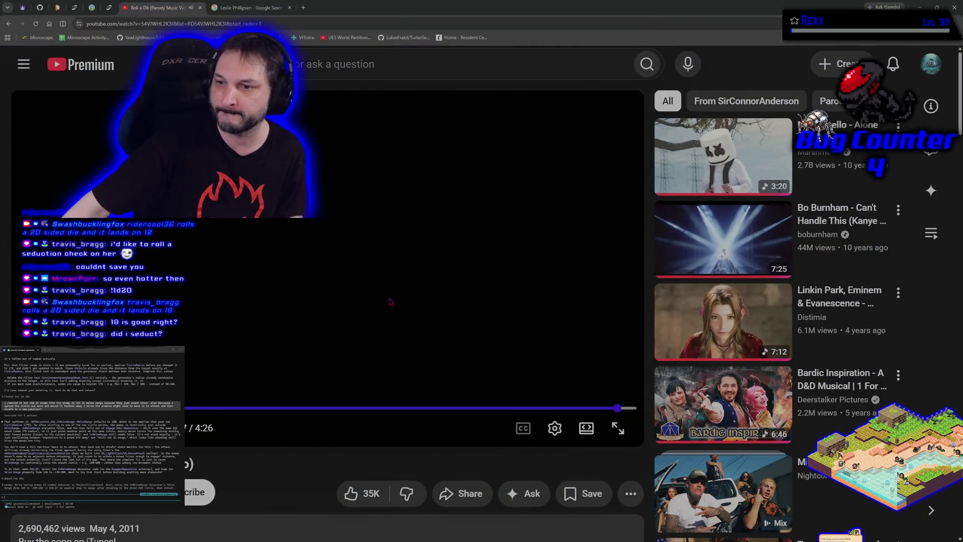
- Pause Roll a D6 and play the Linkin Park Breaking The Habit video in full screen
click(359, 266)
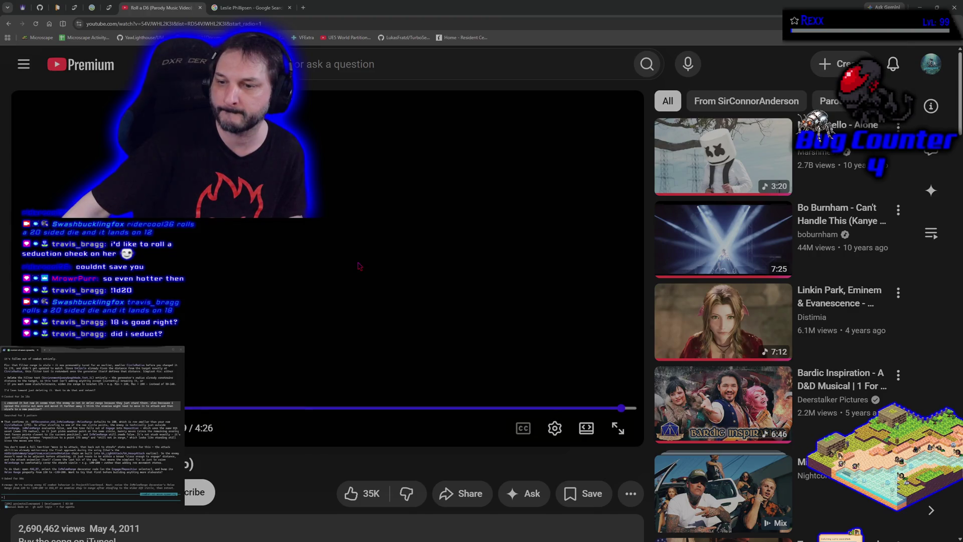
click(736, 325)
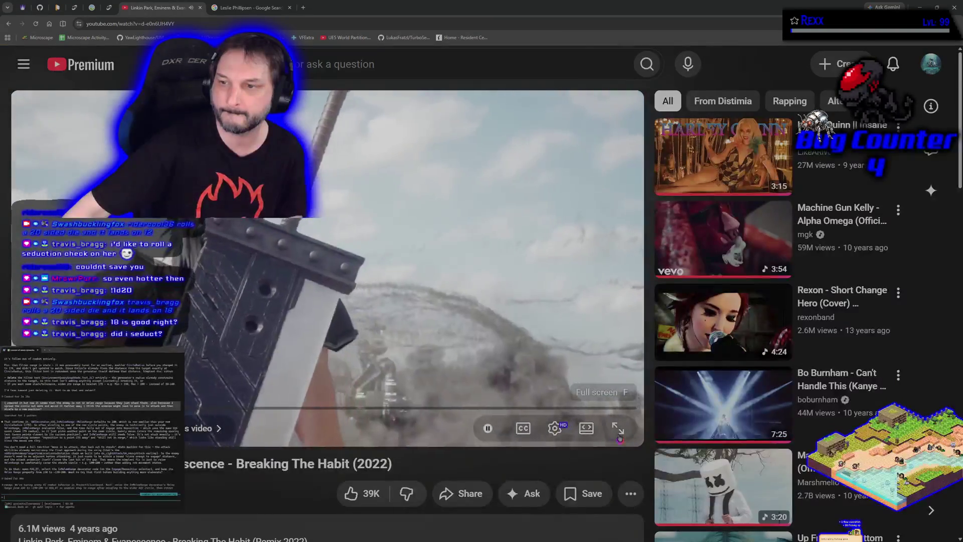
click(619, 431)
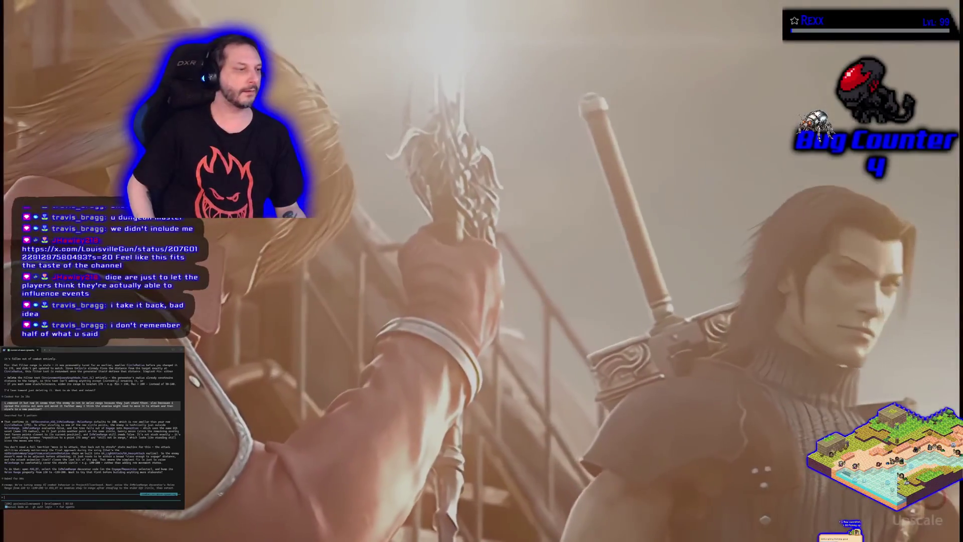
- Exit full screen, close the Google results tab, and minimize the browser
mouse_move(936, 523)
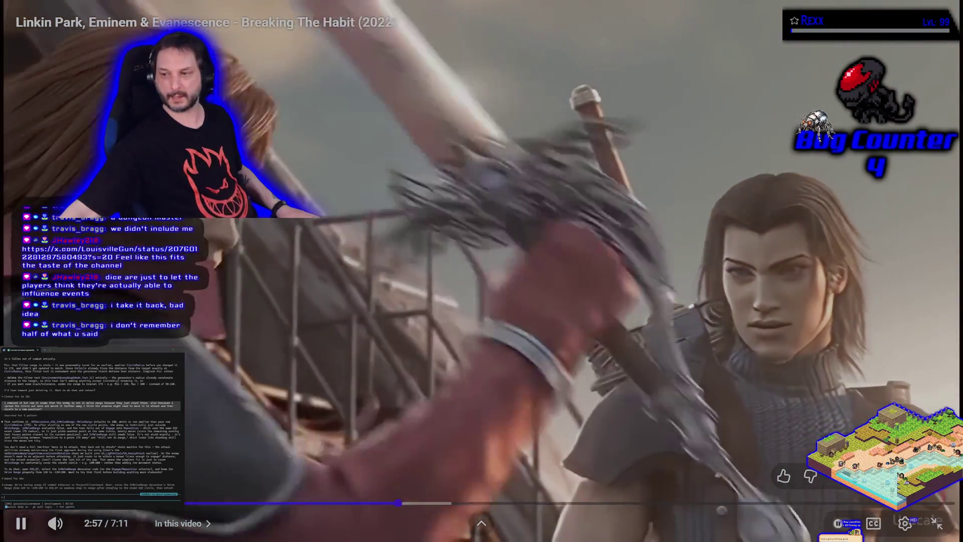
click(936, 523)
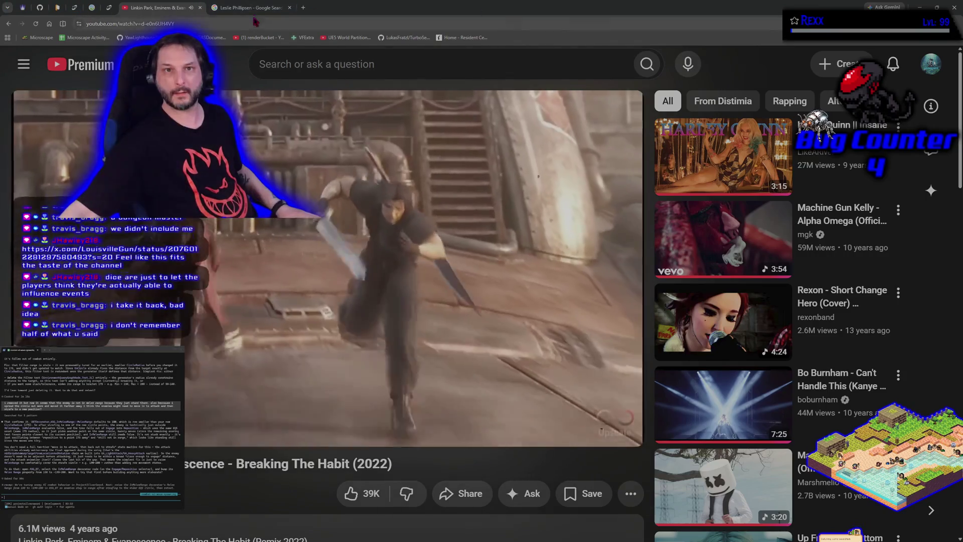
click(290, 7)
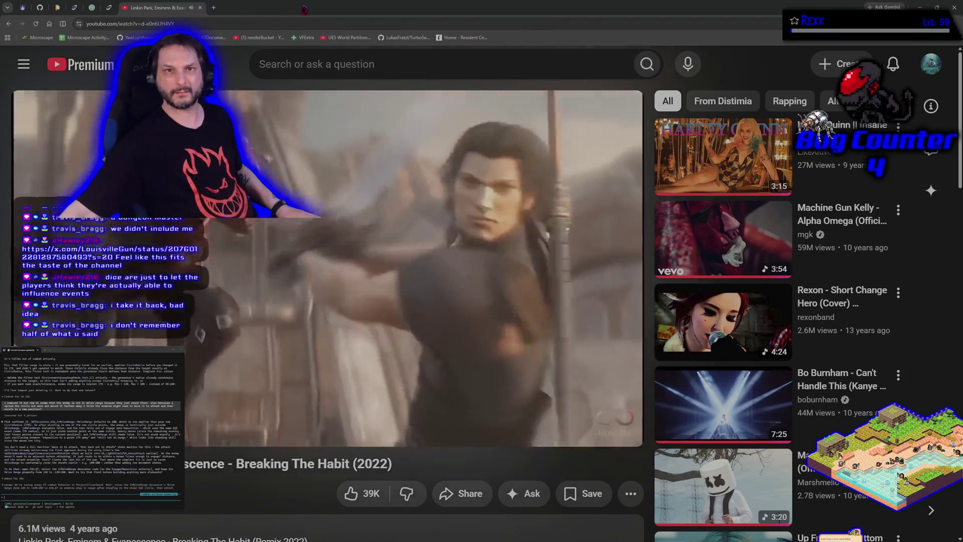
double_click(305, 9)
click(680, 114)
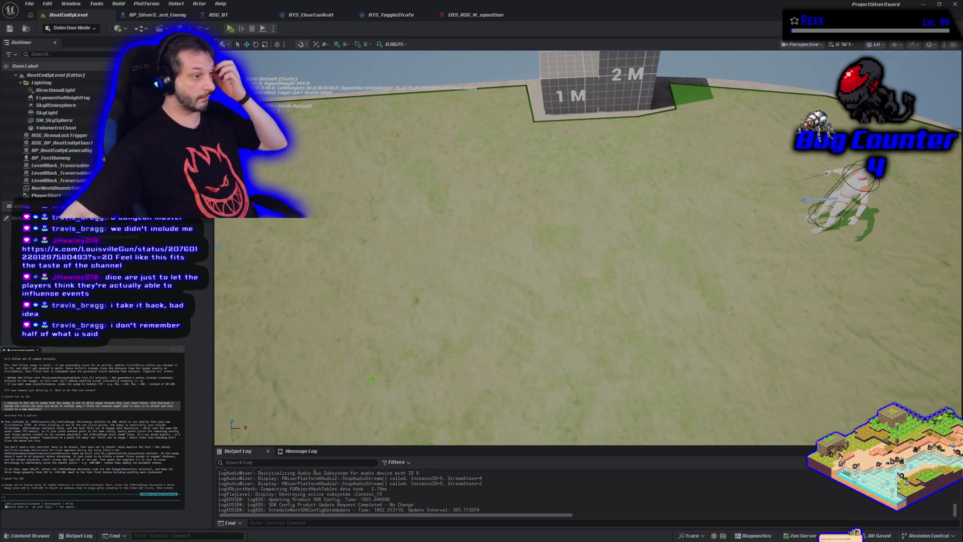
- Set the ASG In Melee Range decorator's Melee Range to 200 in ASG_BT and Save All
click(244, 17)
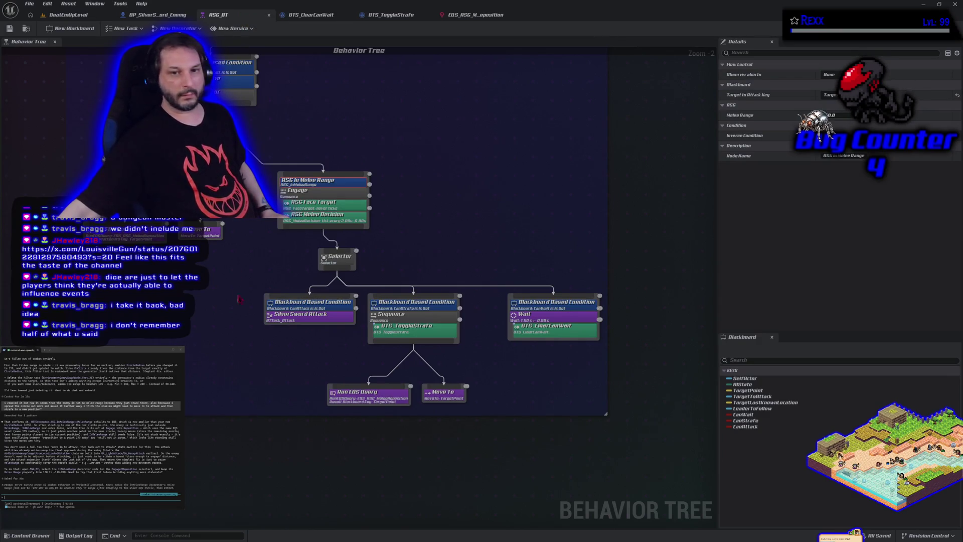
click(317, 308)
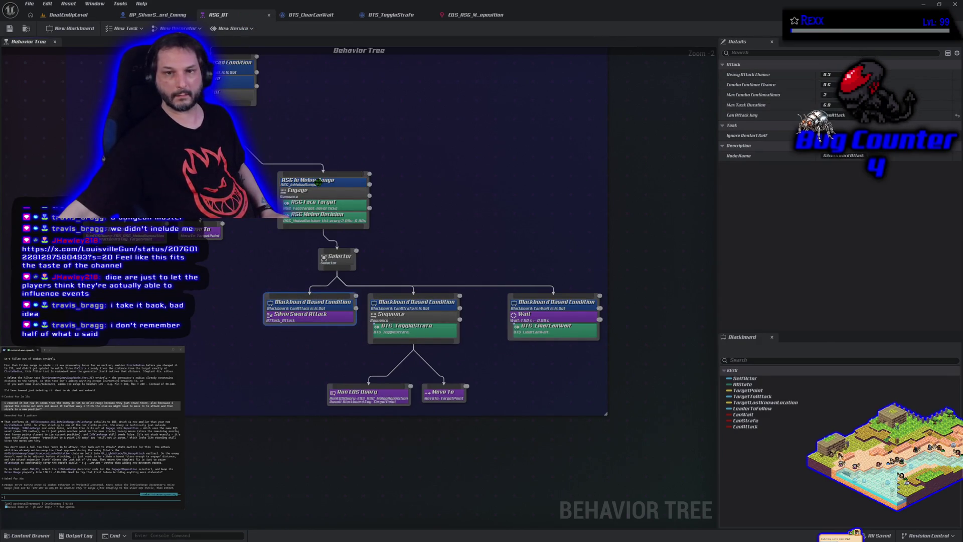
click(318, 182)
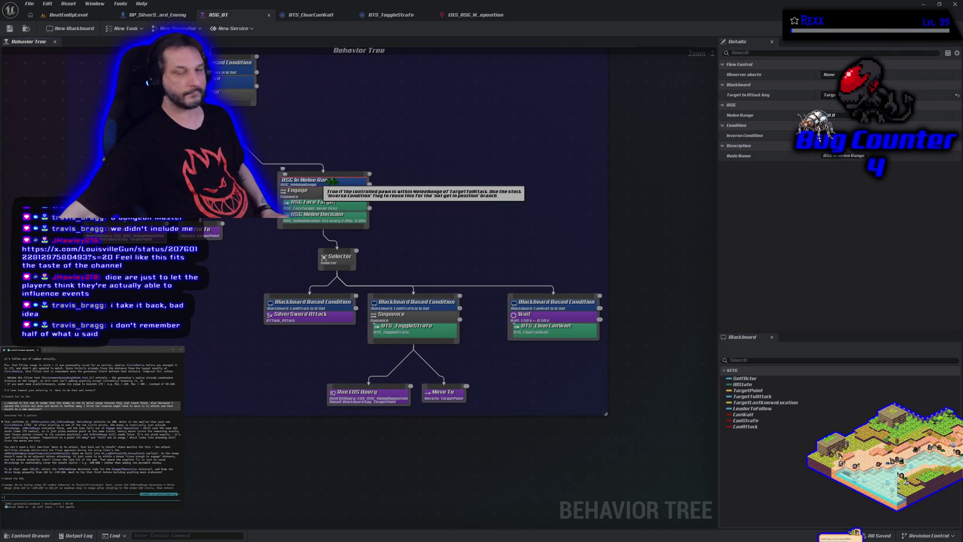
click(833, 115)
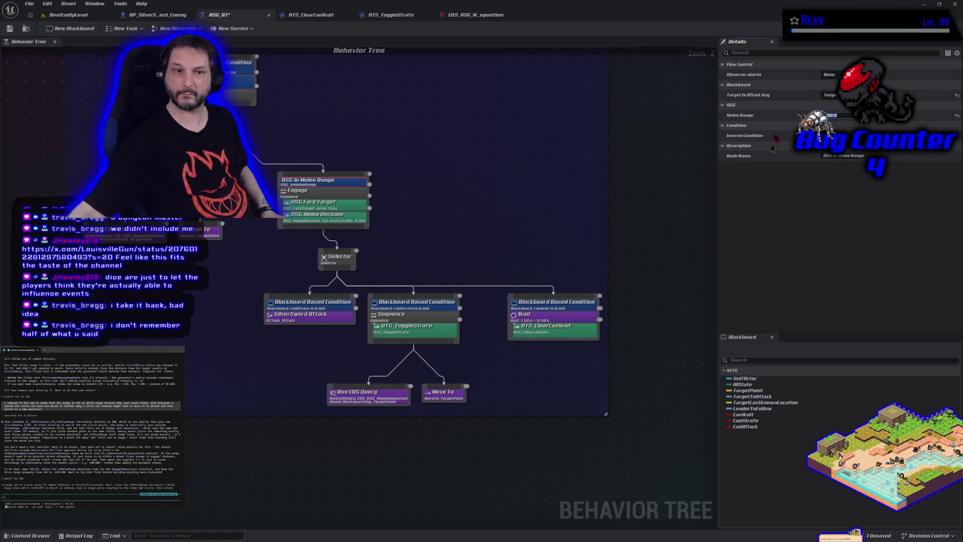
key(Return)
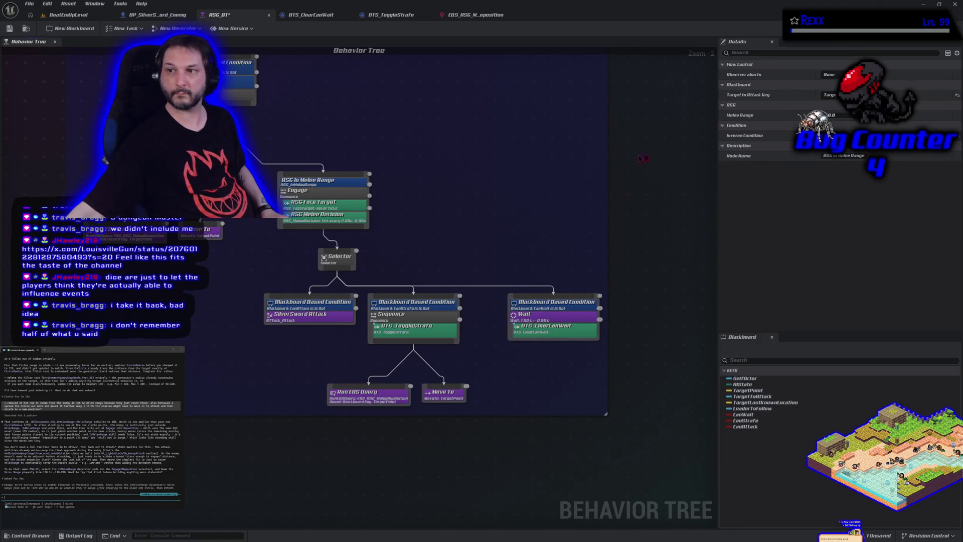
click(831, 115)
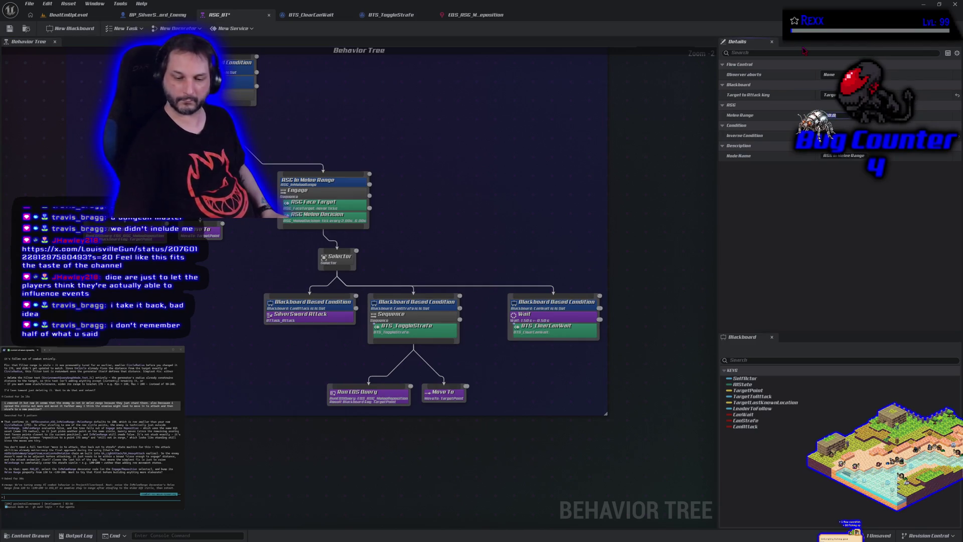
text(200)
key(Return)
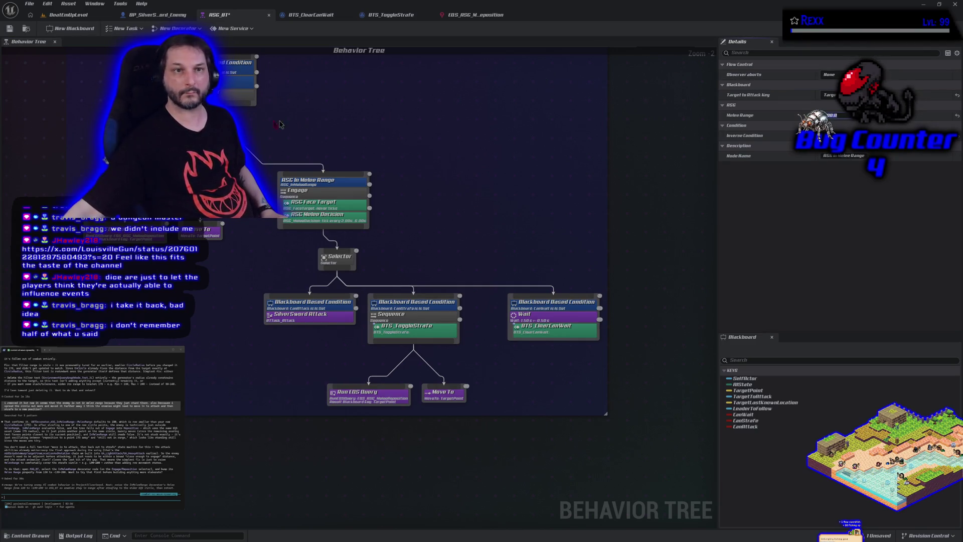
click(29, 3)
click(57, 51)
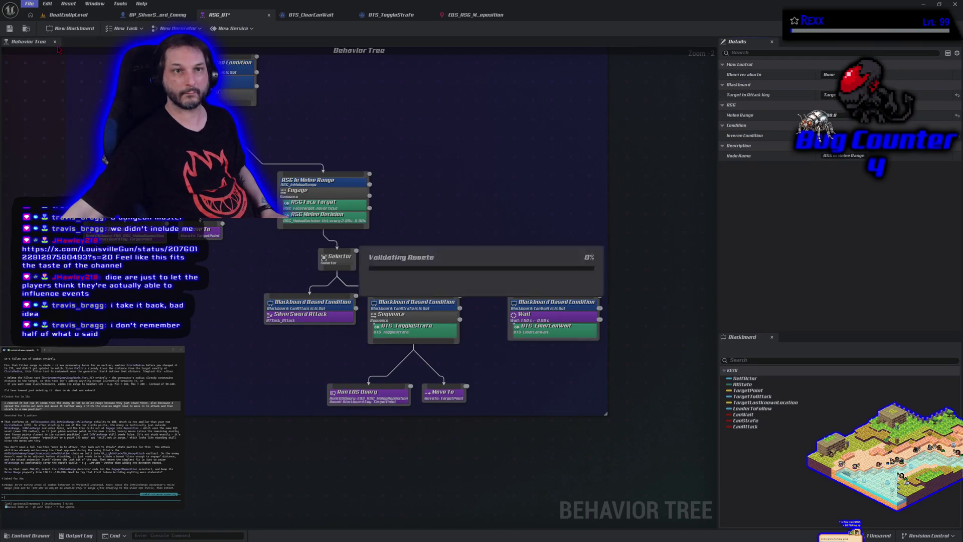
click(69, 15)
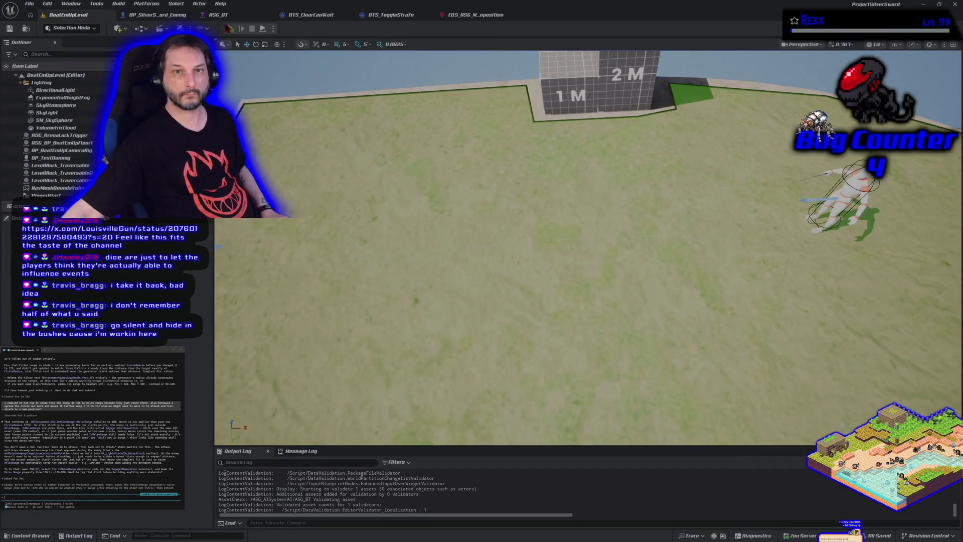
key(alt+p)
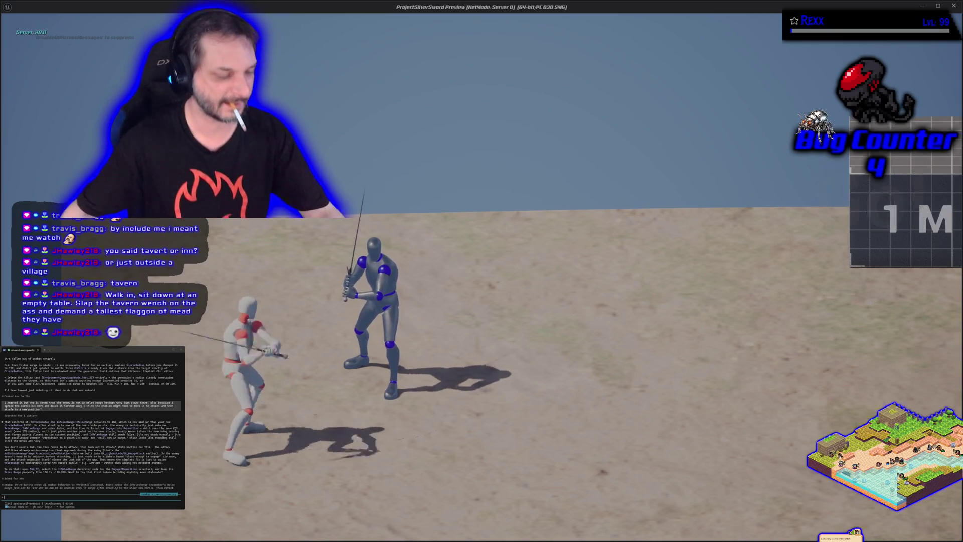
key(Escape)
text(coo)
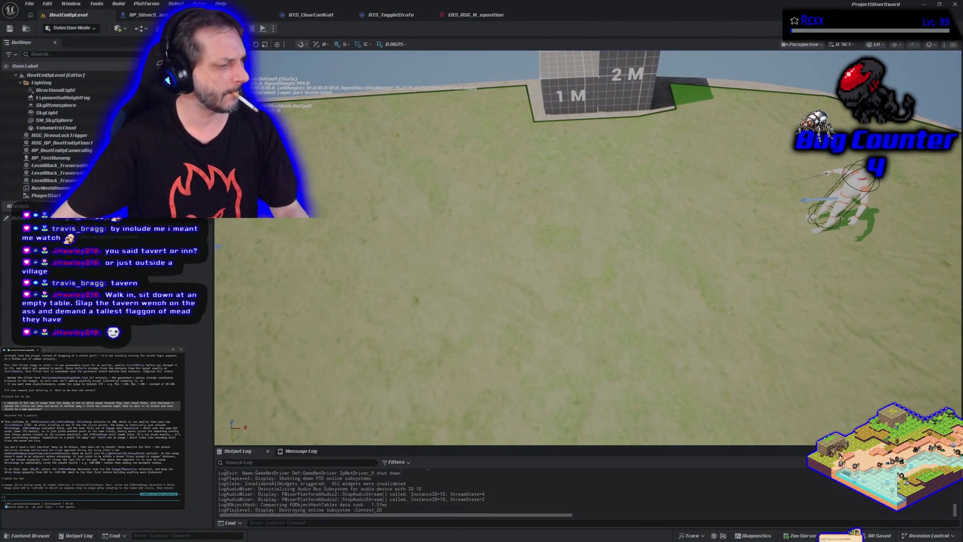
text(emy is standing in one)
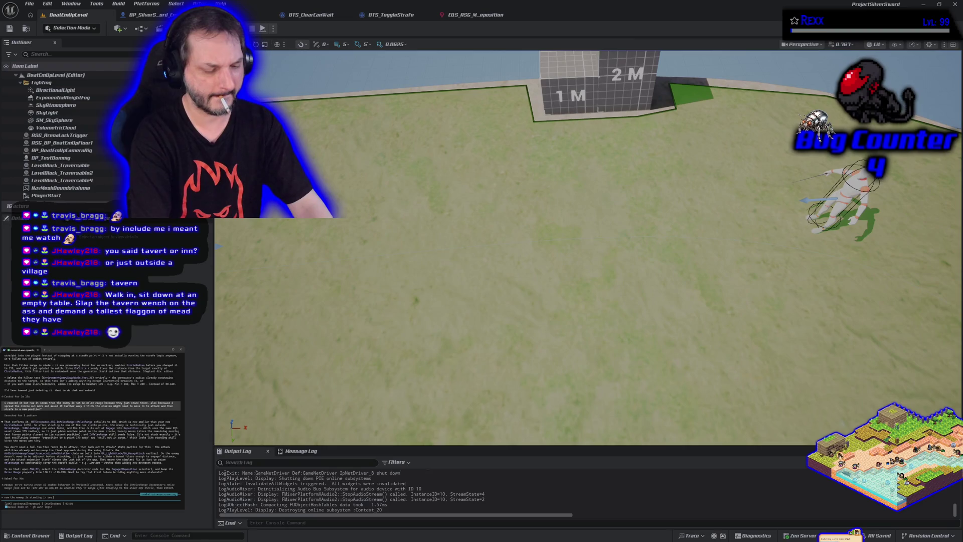
text(cking)
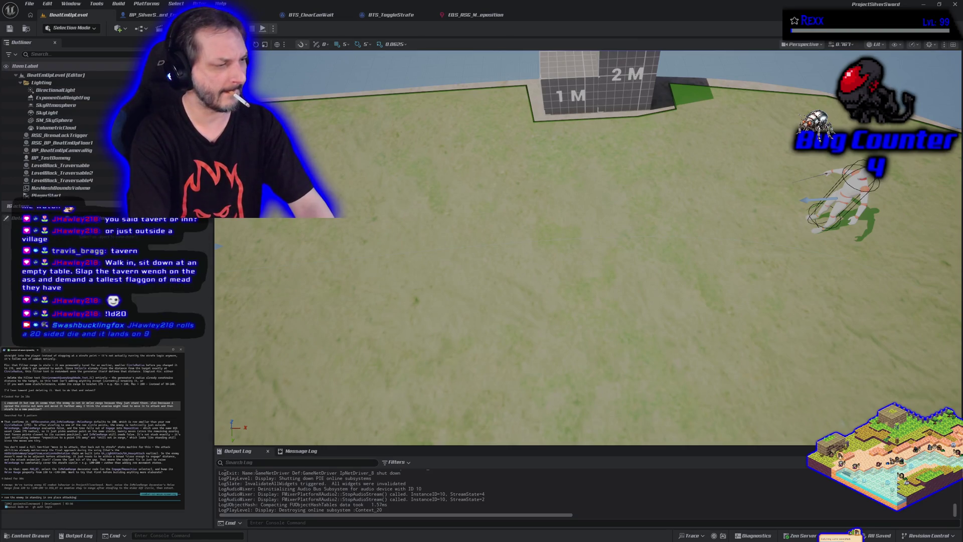
text( only and never hits because he is too far and)
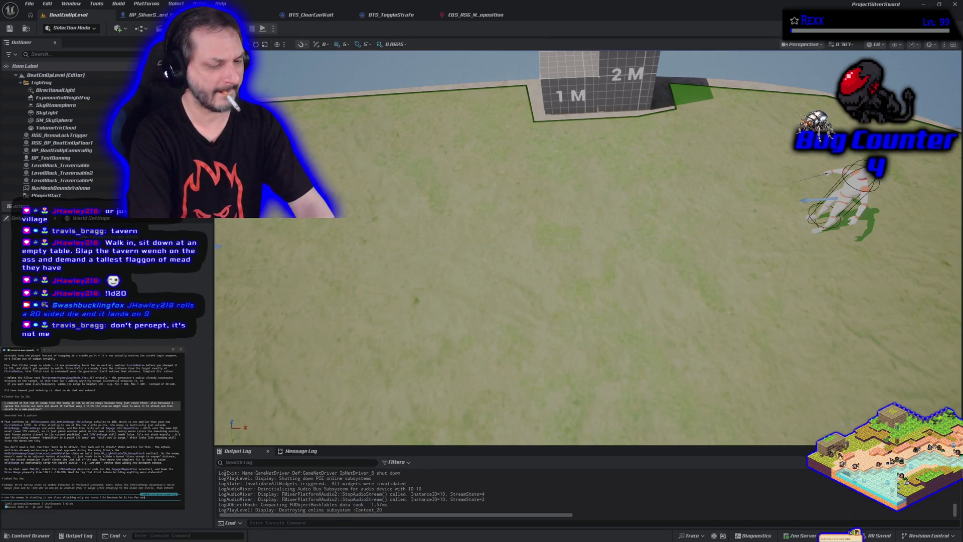
- Submit the bug description about the stationary enemy whose attacks never connect
key(Return)
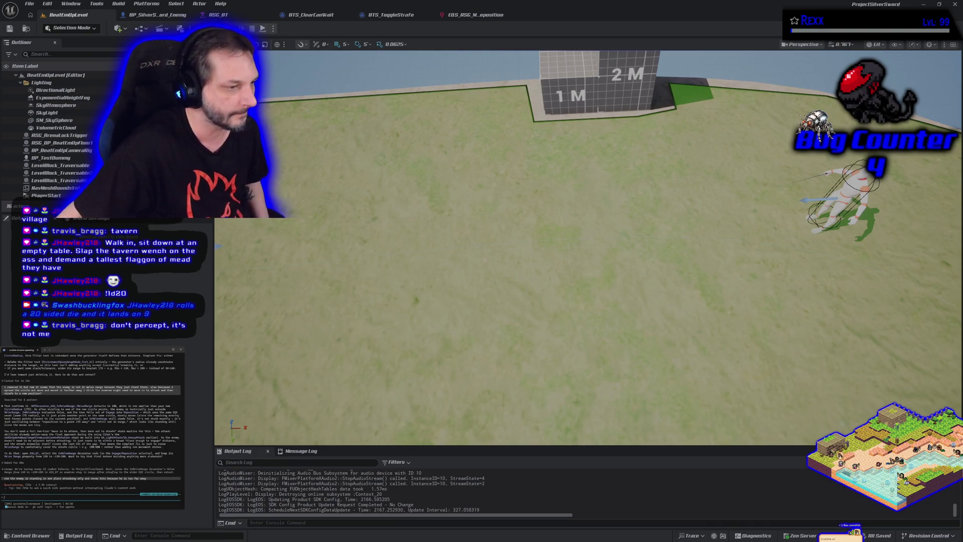
- Open the L_MainMenu level from Content/ASG_Content/Levels, start Play, and choose a solo game
click(42, 535)
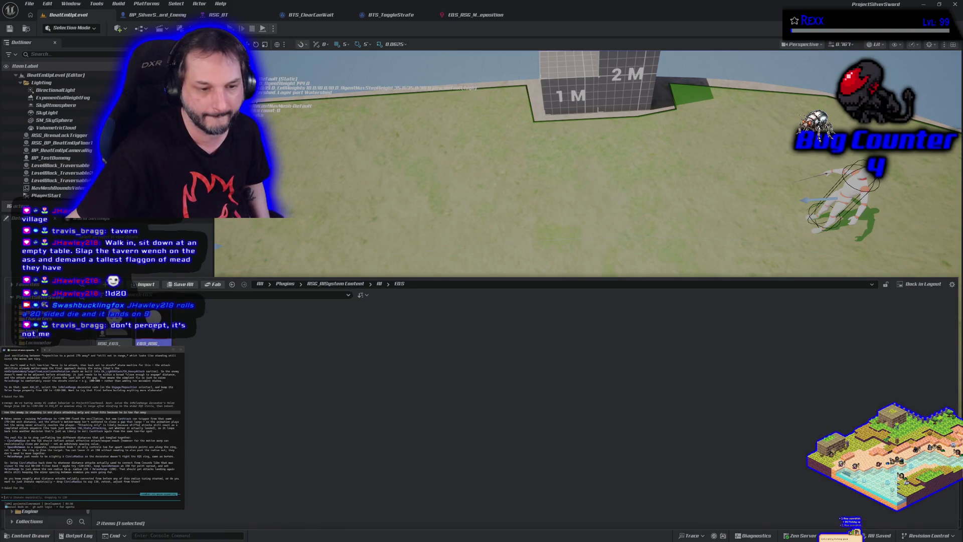
click(182, 267)
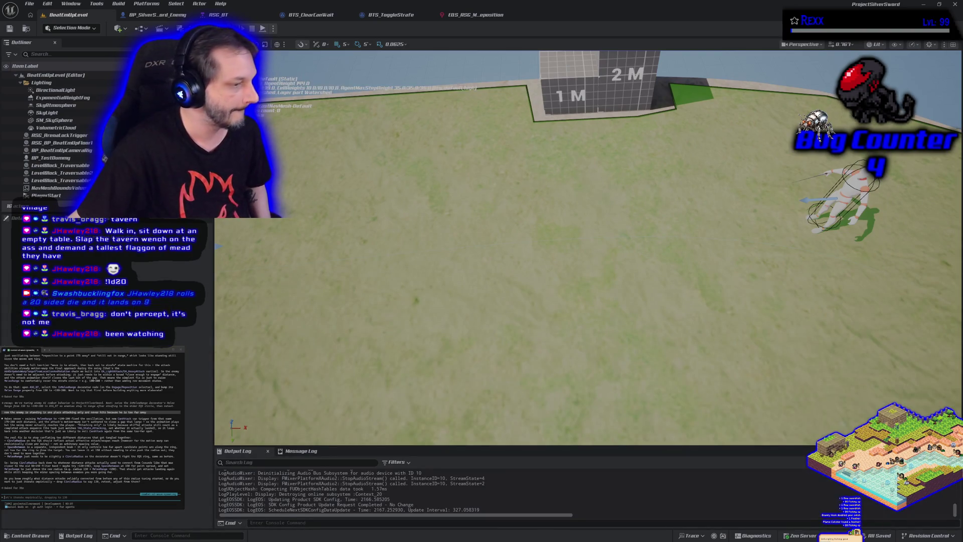
click(22, 536)
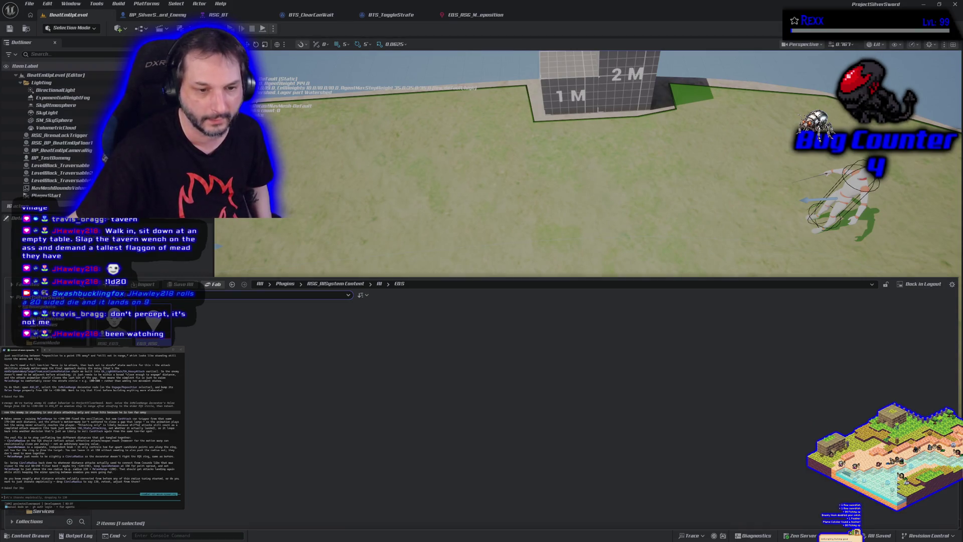
double_click(153, 343)
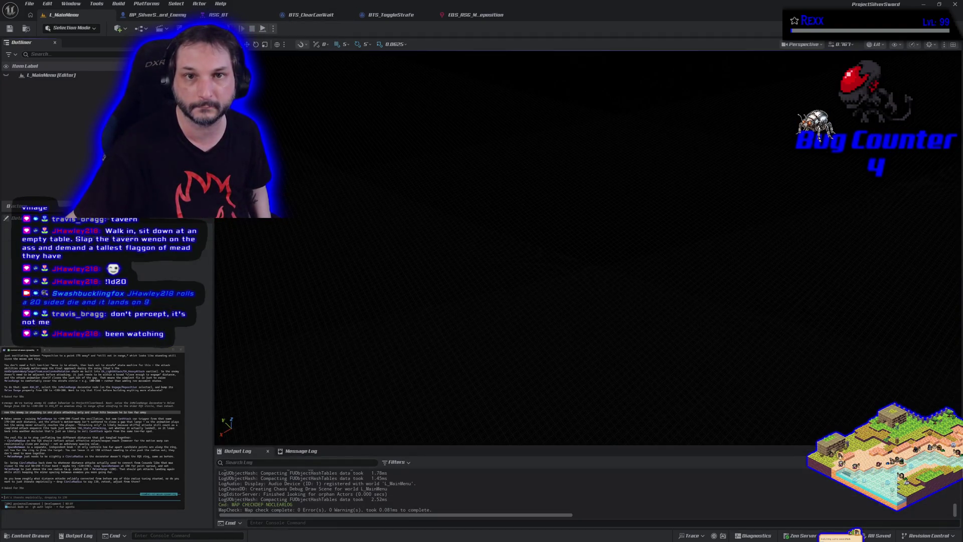
key(alt+p)
click(440, 212)
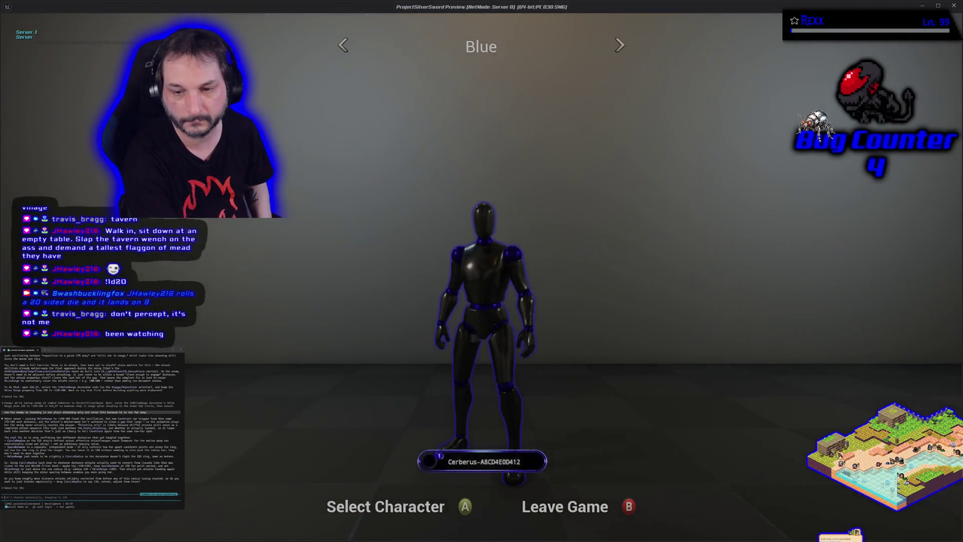
- Select and confirm the Green character, fight the enemy, then stop the play session with Esc
key(Right)
key(Right)
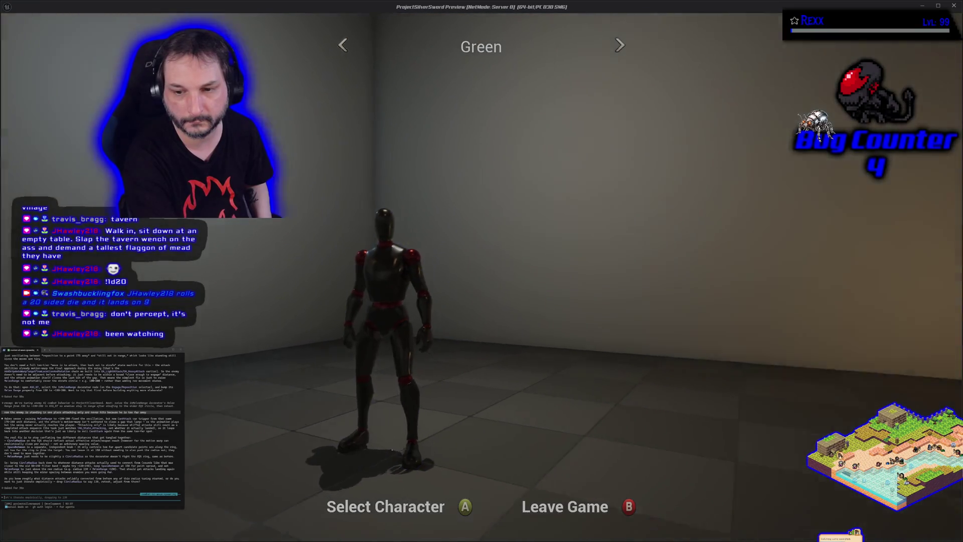
key(Right)
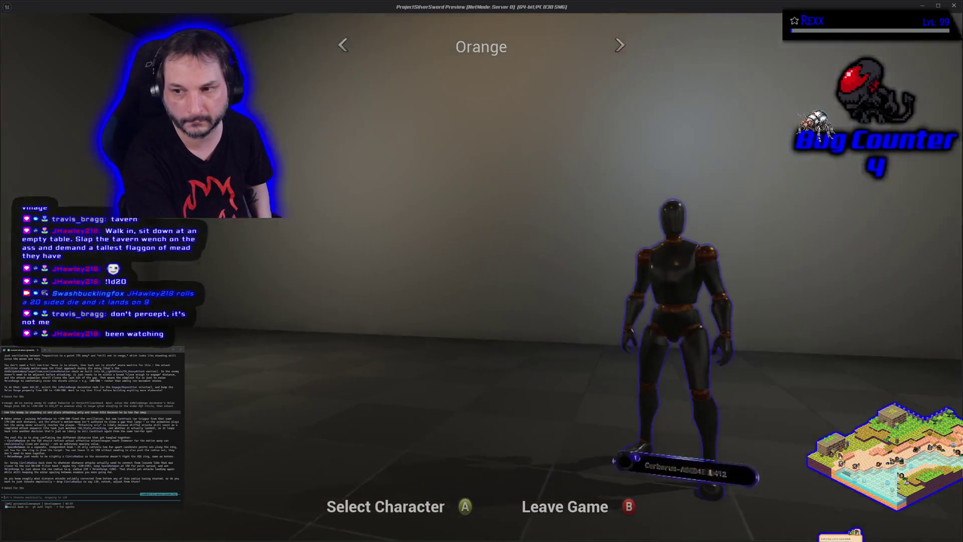
key(Left)
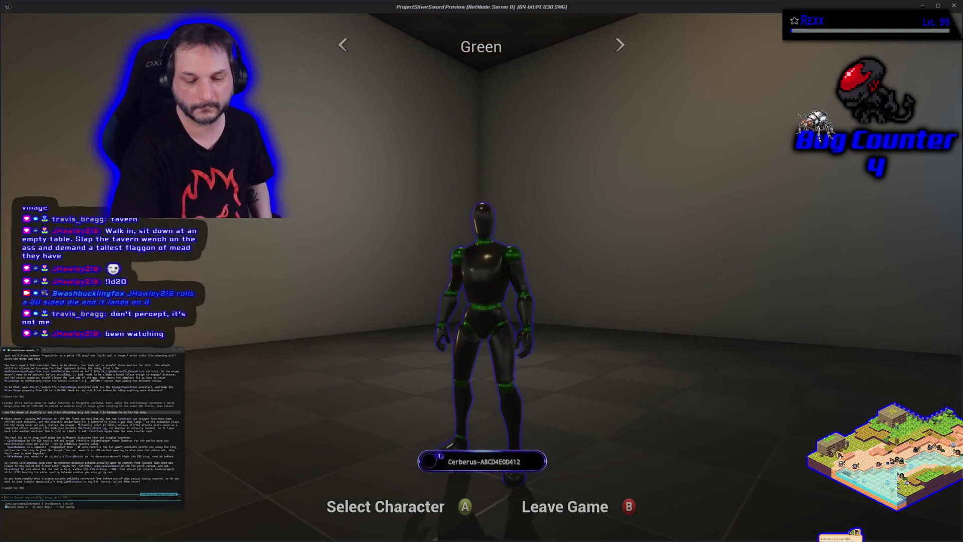
key(Return)
key(Return)
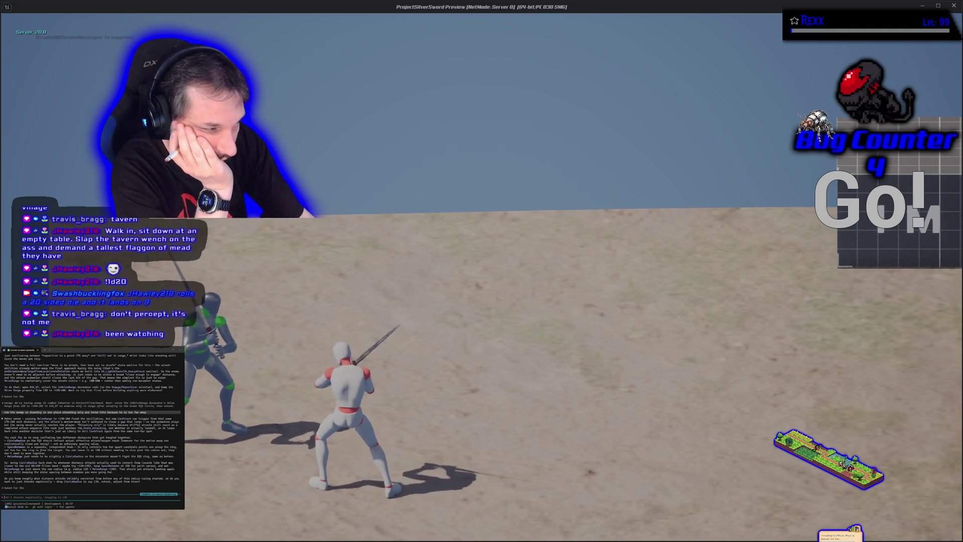
key(Escape)
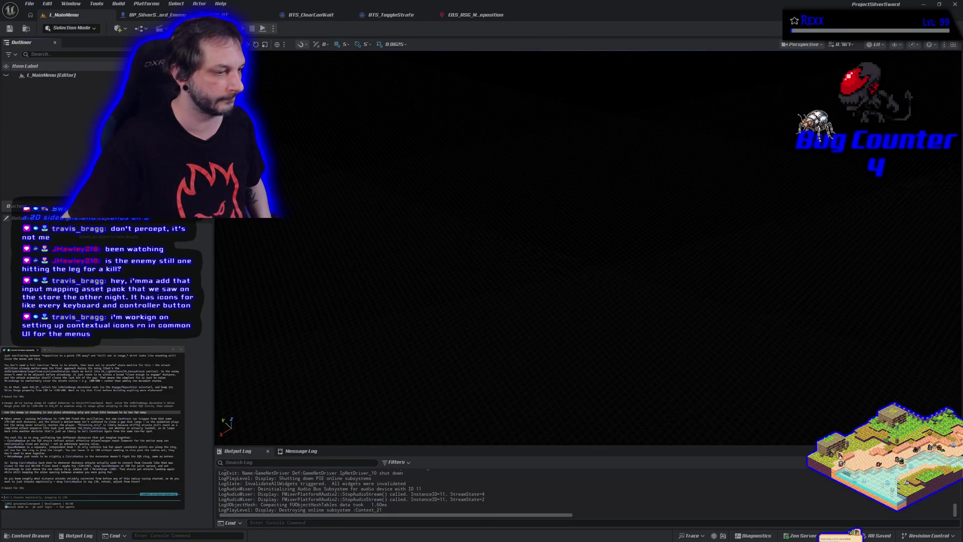
- Send the AI terminal a request for enemies to move in, attack and surround the player closely, then switch to Chrome
text(shot)
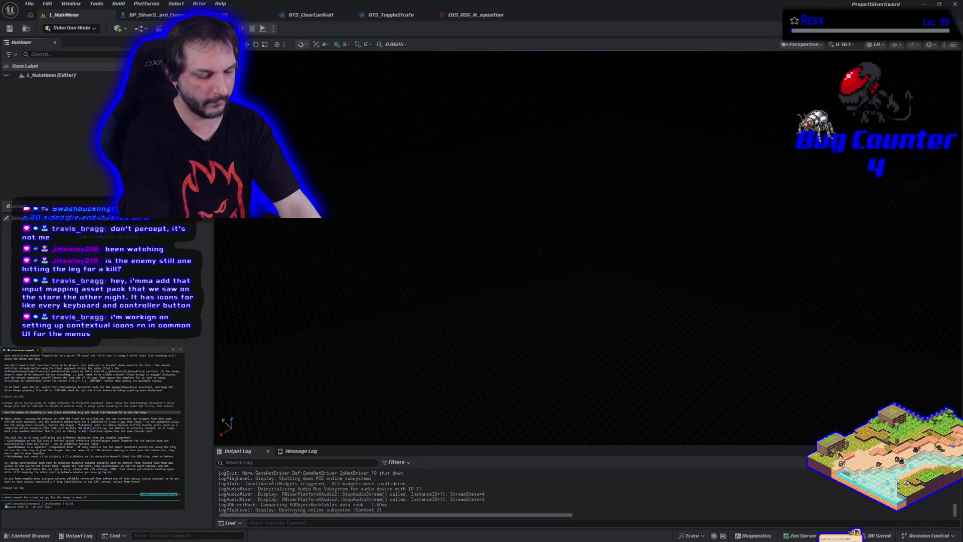
text(ack and move back or for enemies to surro)
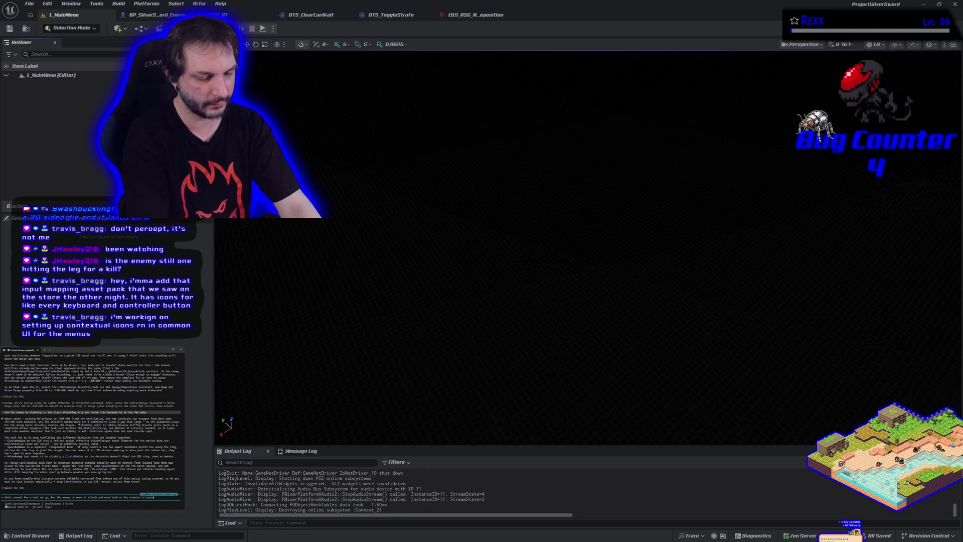
text(s )
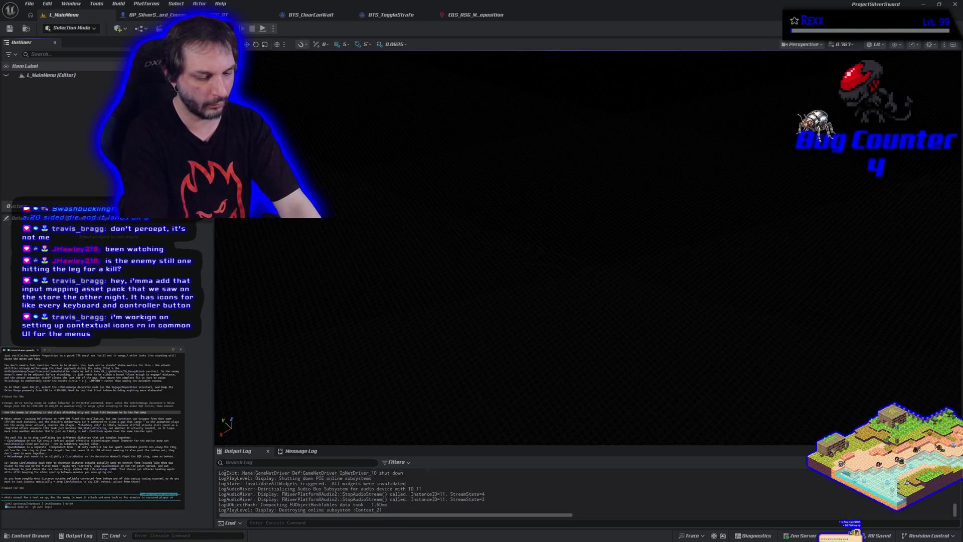
text(clo)
key(BackSpace)
key(BackSpace)
key(BackSpace)
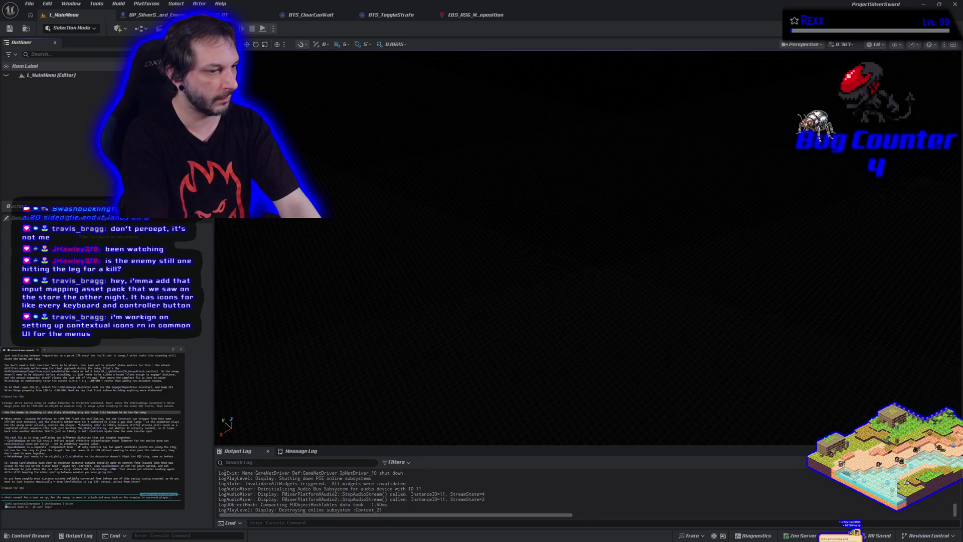
text( close enough to hit with sword)
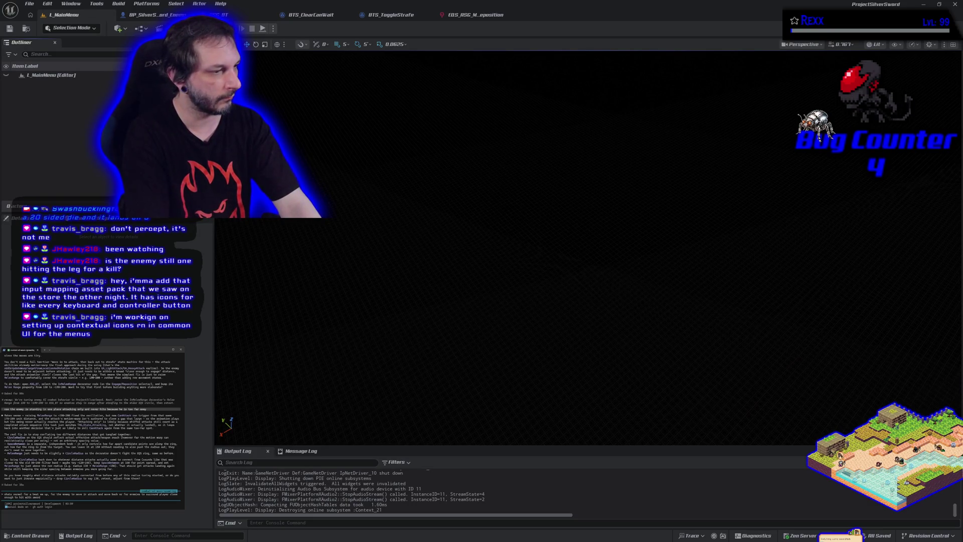
key(Return)
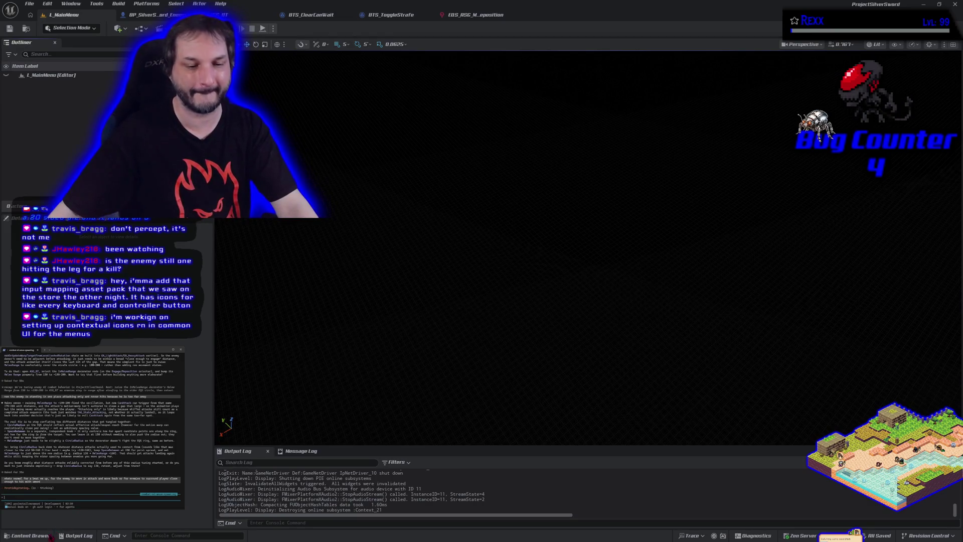
key(alt+Tab)
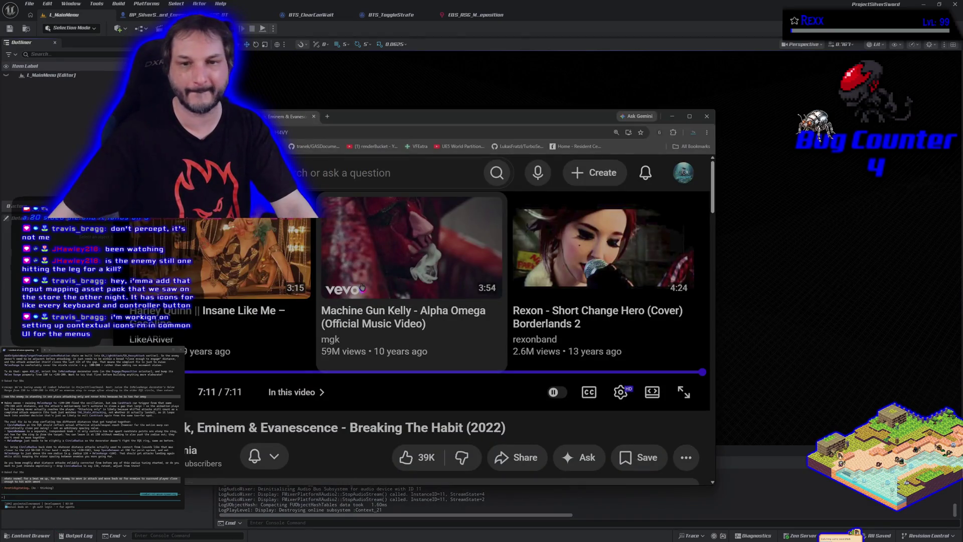
- Minimize and restore Chrome, then play the 'Insane Like Me – Gasoline' video full screen
click(672, 117)
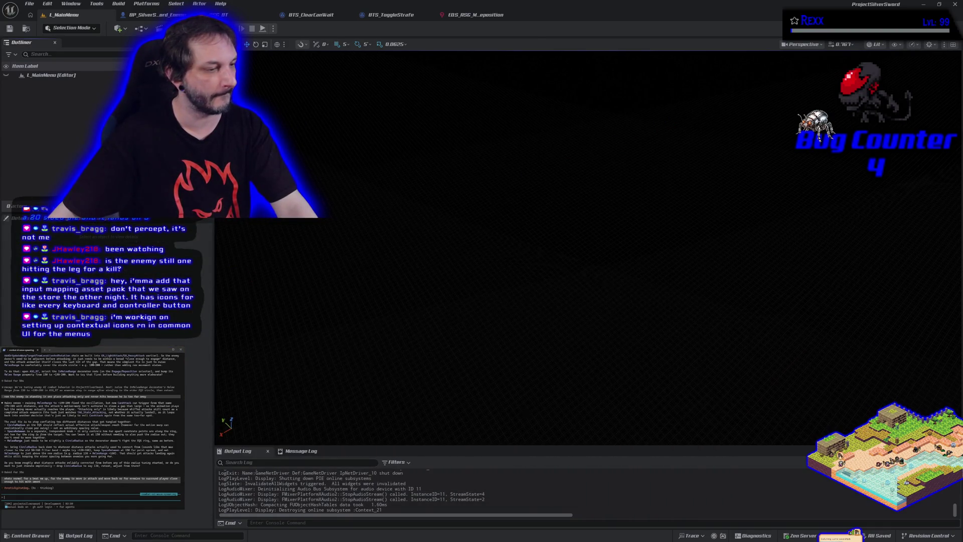
key(alt+Tab)
click(683, 391)
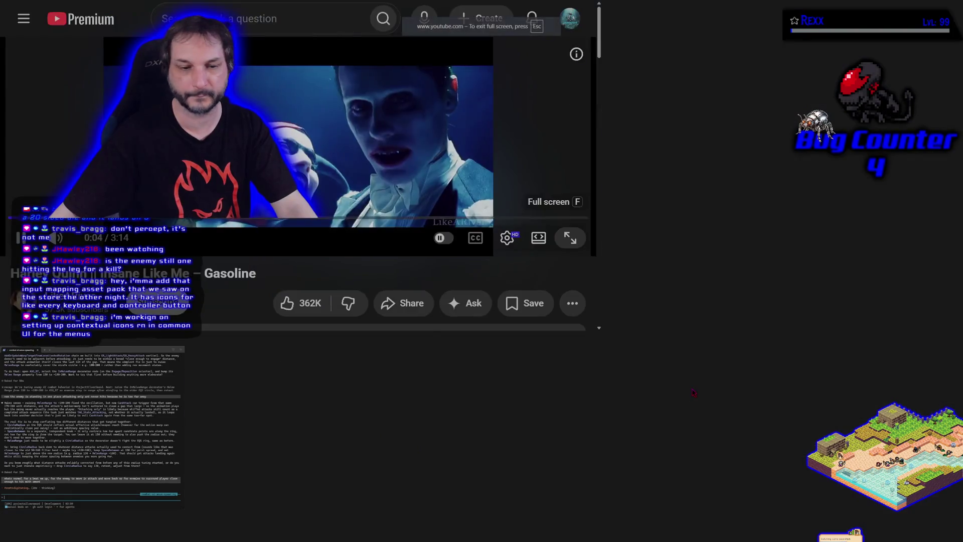
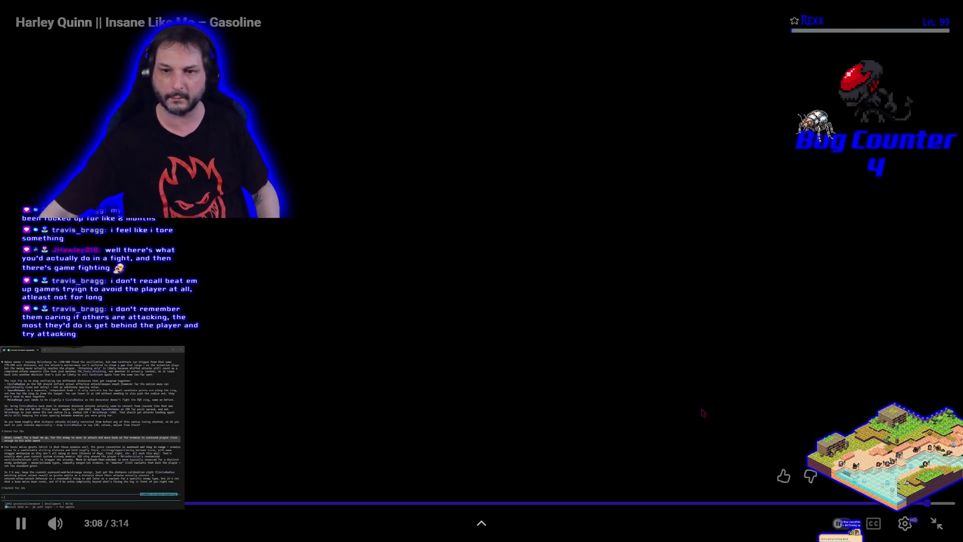
- Leave fullscreen and open YouTube Music in a new tab from the navigation drawer
key(Escape)
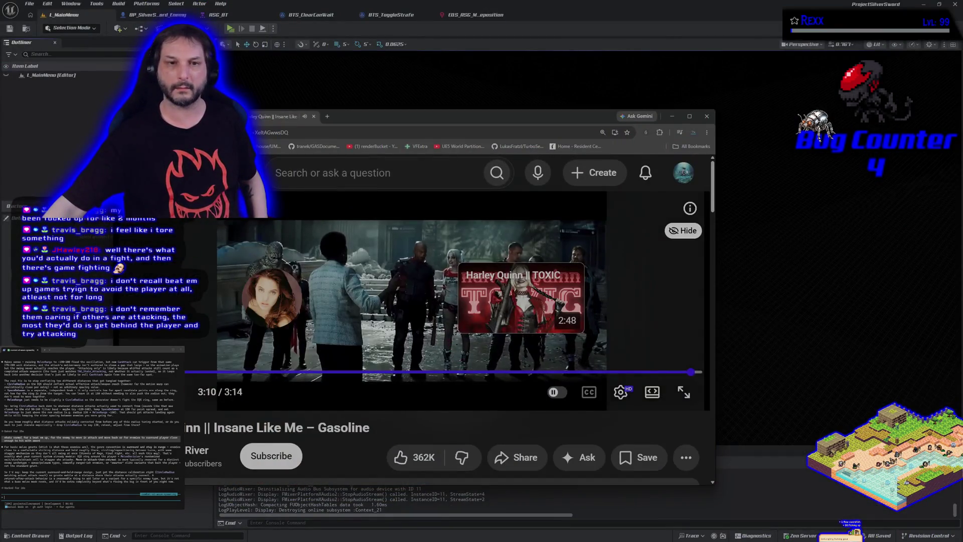
click(163, 172)
scroll(220, 351, down, 5)
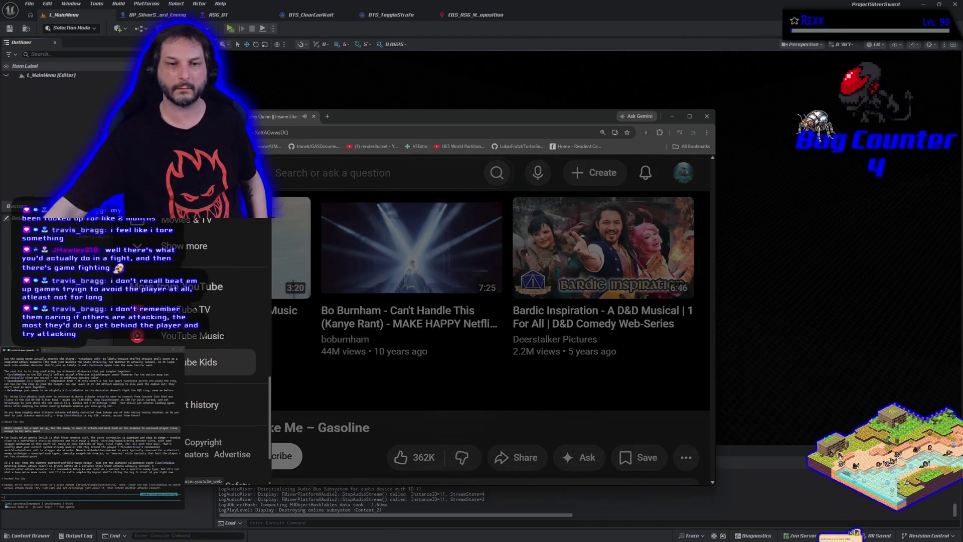
click(201, 336)
- Close the Harley Quinn video tab and start playing Faint by Linkin Park
middle_click(284, 117)
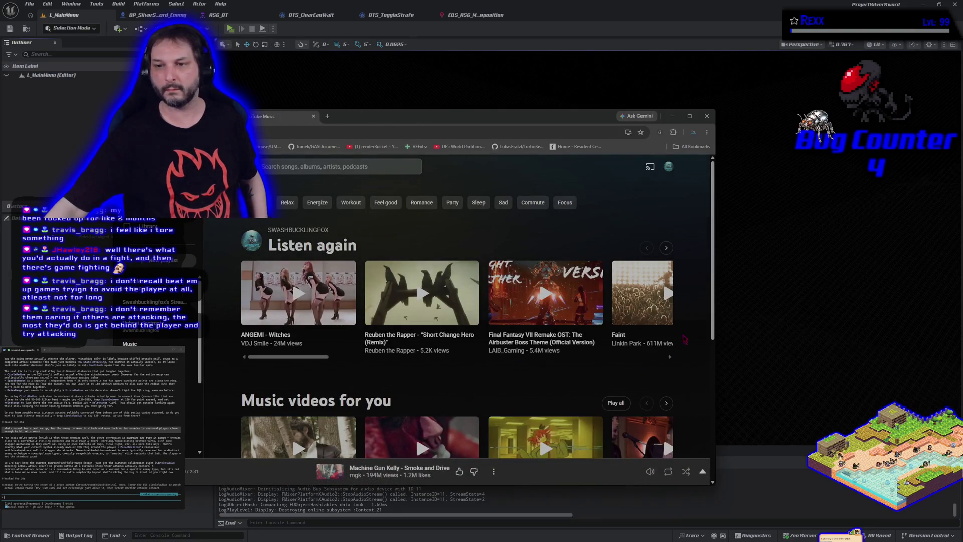
click(666, 293)
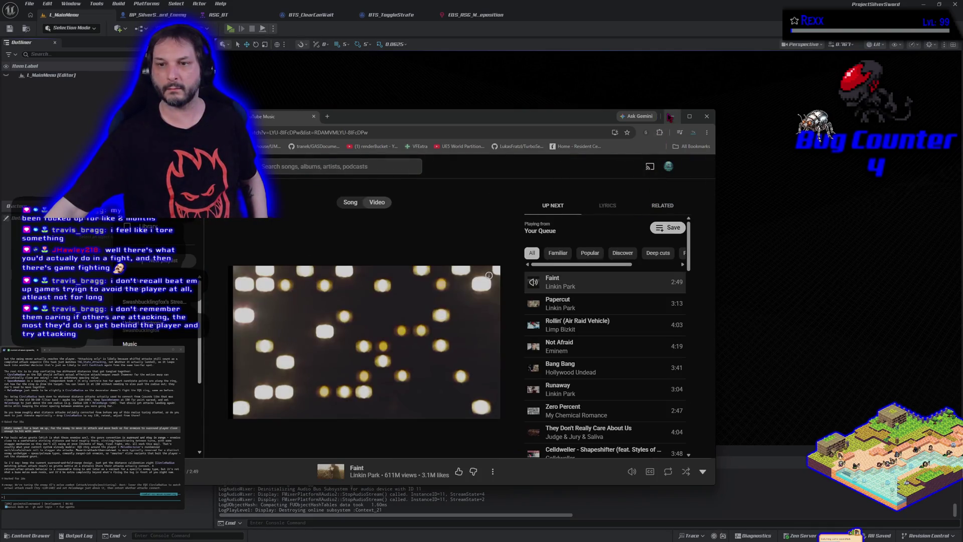
click(670, 116)
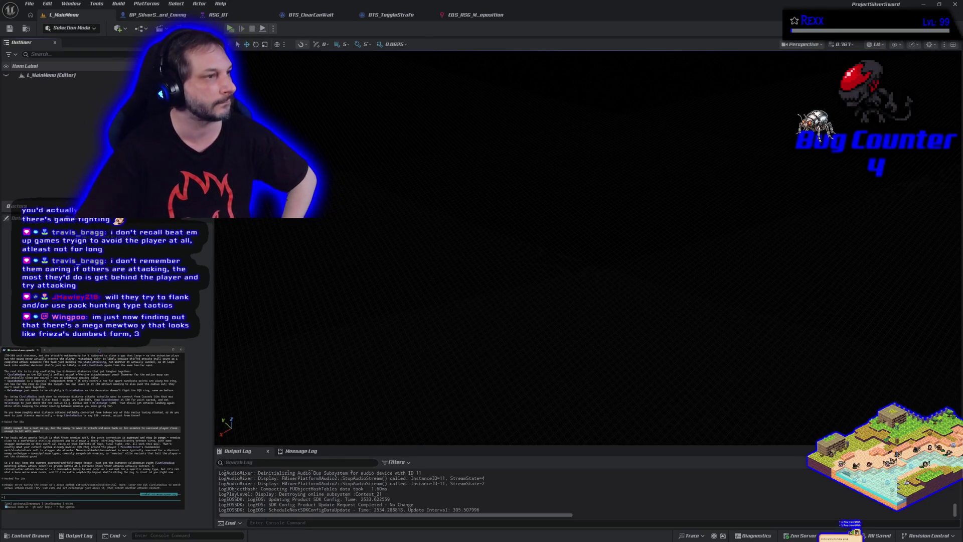
key(alt+Tab)
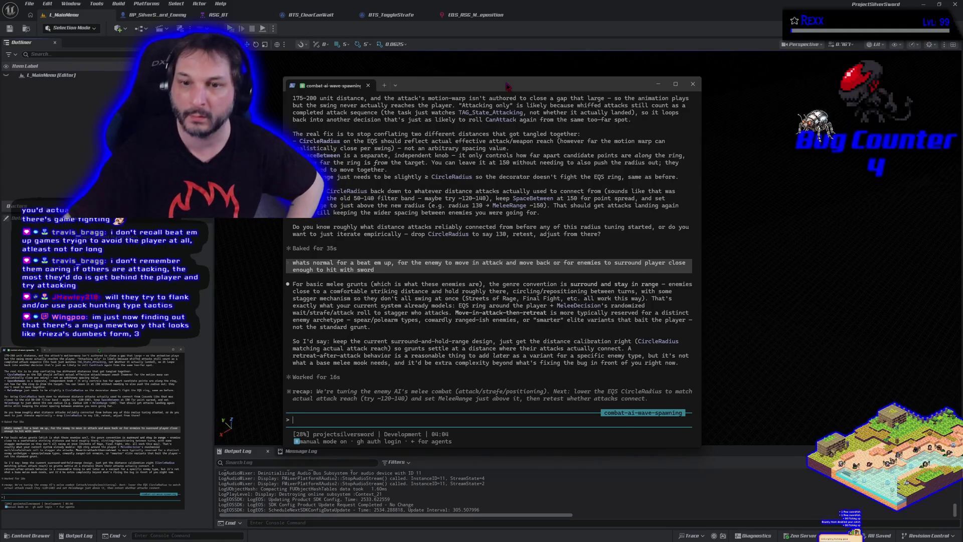
drag(508, 87, 0, 118)
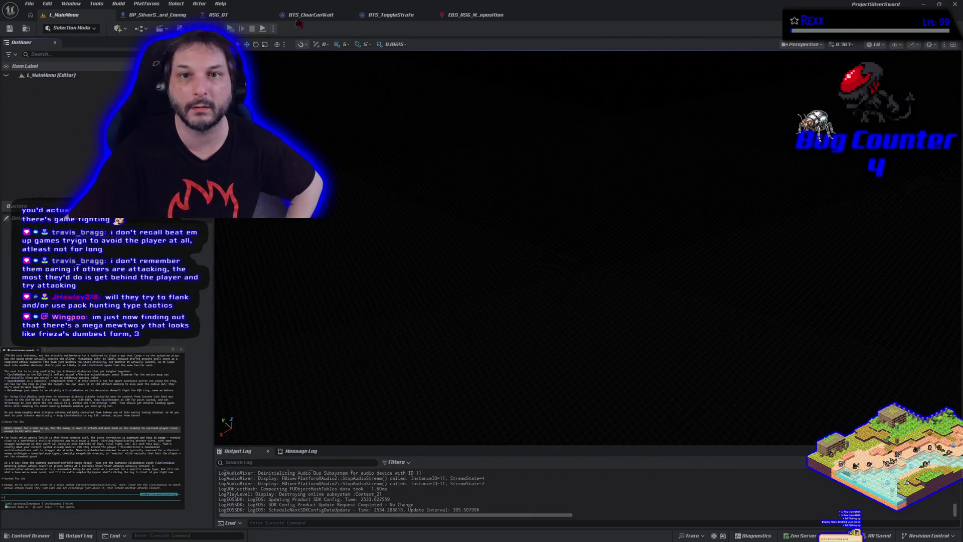
- Inspect the EQS query's distance test, then the circle generator's Circle Radius 175.0 and Space Between 150.0
click(474, 15)
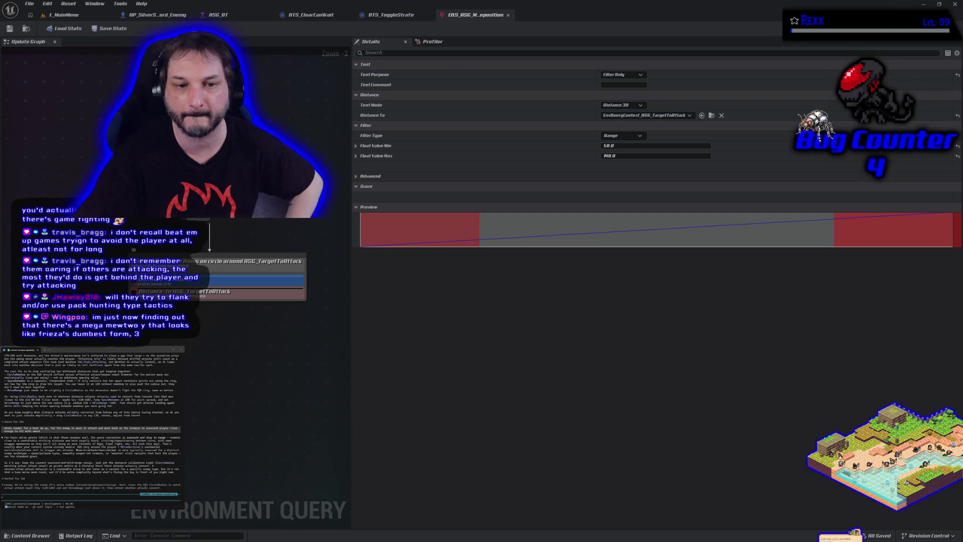
click(173, 290)
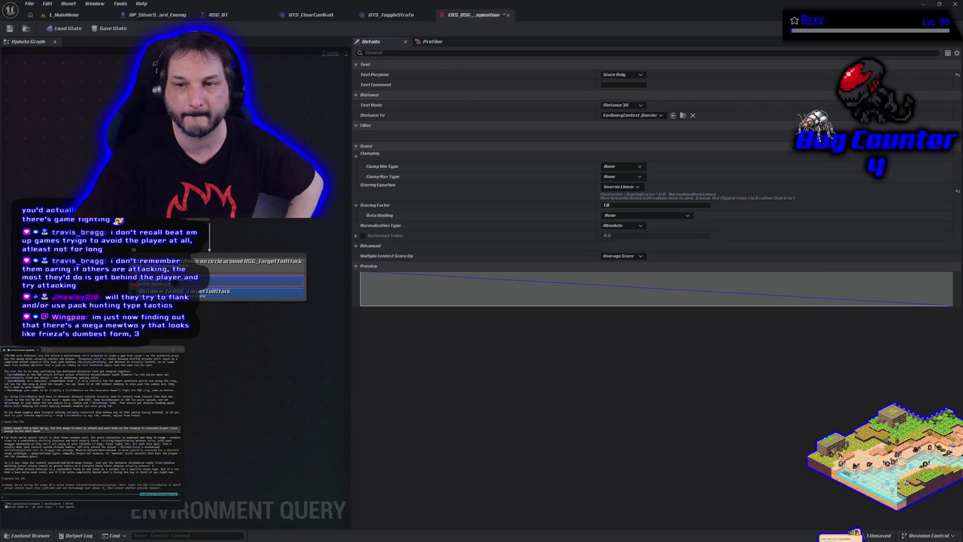
click(181, 262)
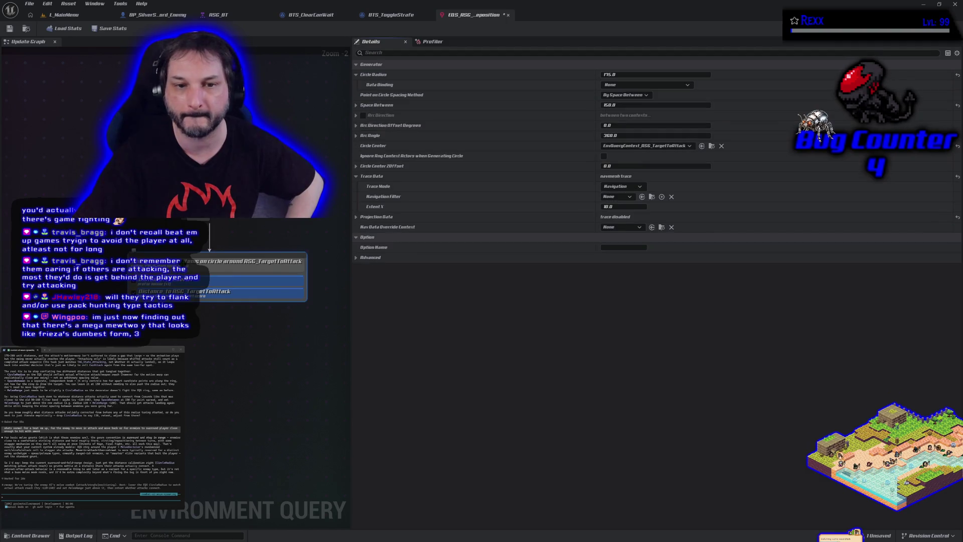